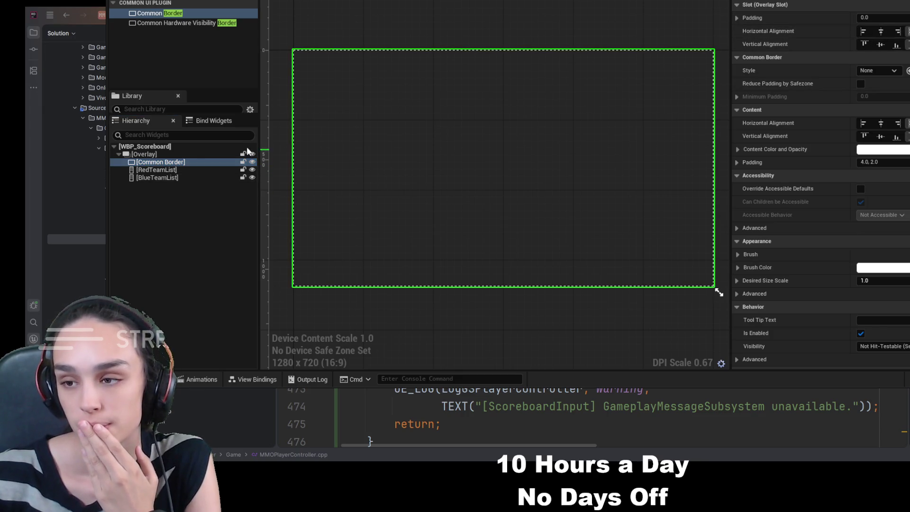
Wrap RedTeamList and BlueTeamList together in a Vertical Box
left_click(158, 171)
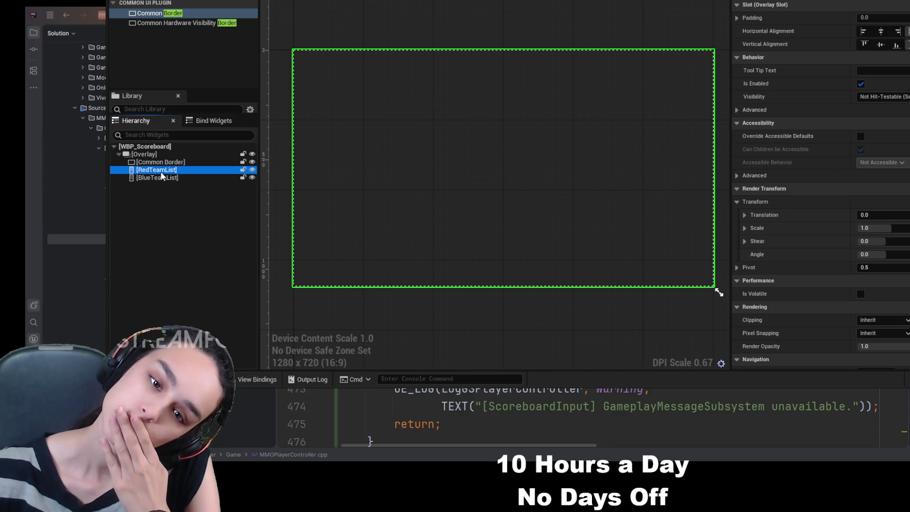
left_click(162, 177, "ctrl")
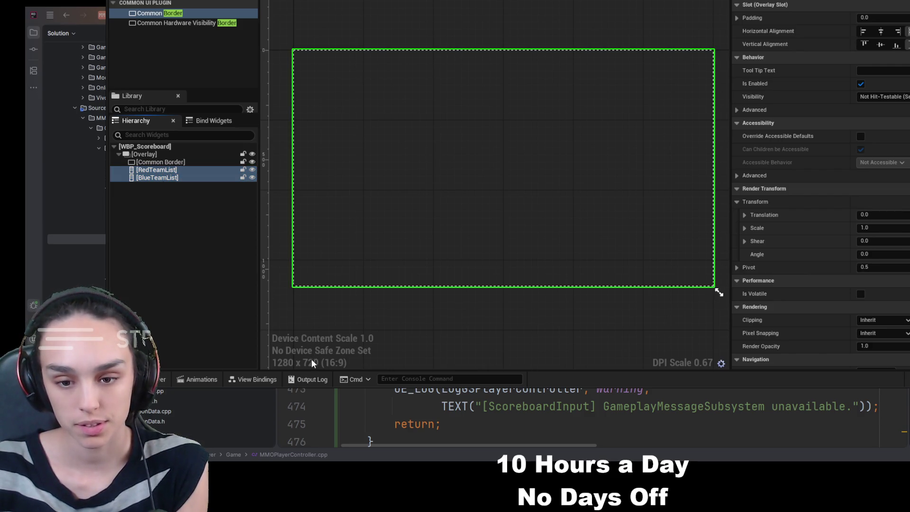
key("ctrl+shift+w")
Make BlueTeamList fill its slot both ways, with slot Size set to Fill
left_click(195, 177)
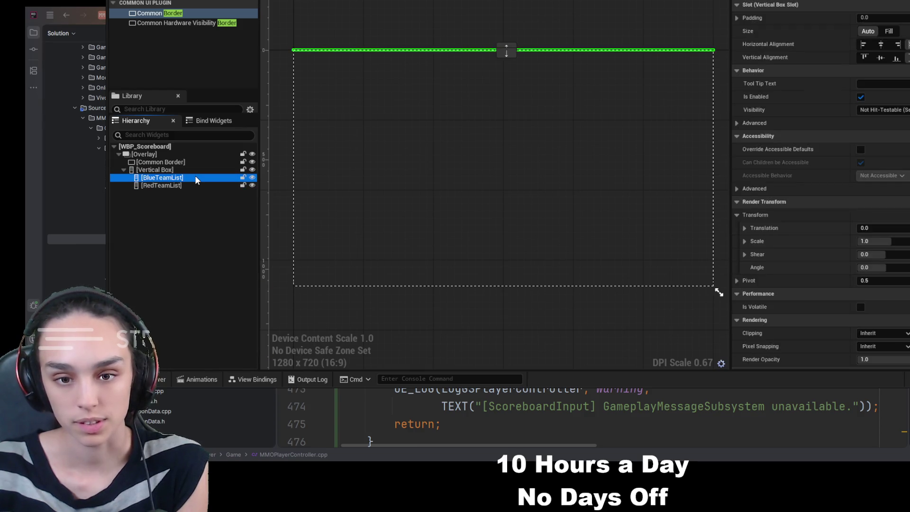
left_click(881, 44)
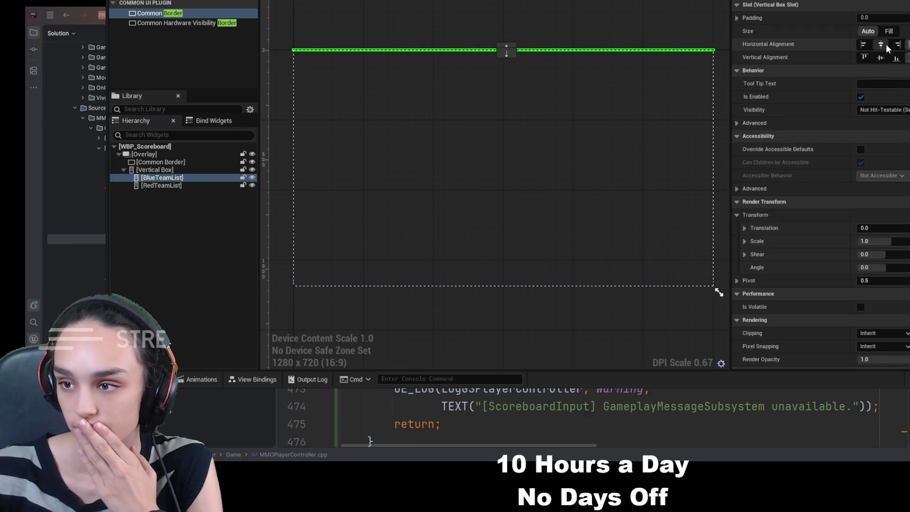
left_click(881, 58)
left_click(908, 44)
left_click(908, 58)
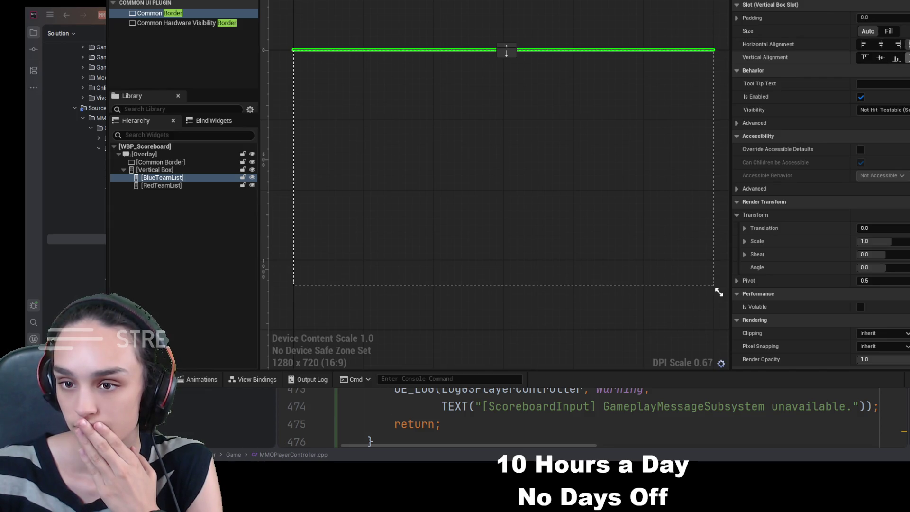
left_click(889, 30)
Set RedTeamList's slot Size to Fill so it takes the lower half
left_click(151, 195)
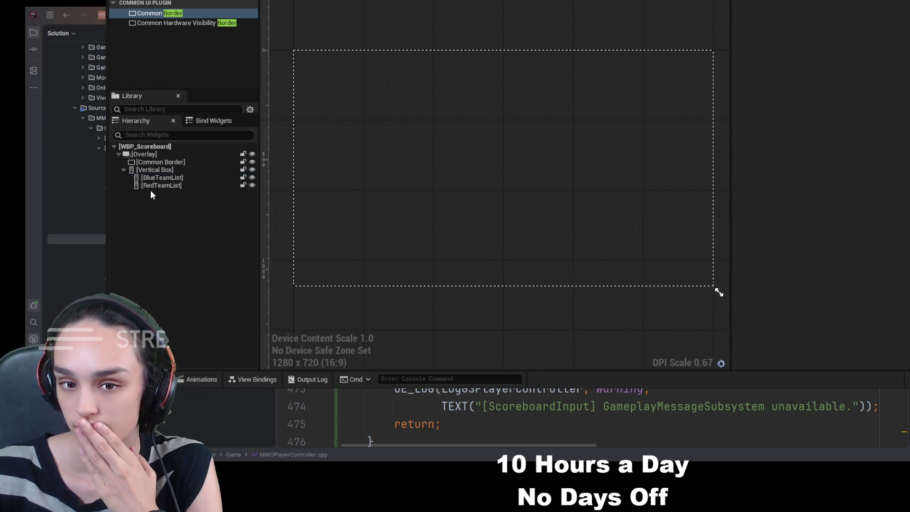
left_click(153, 186)
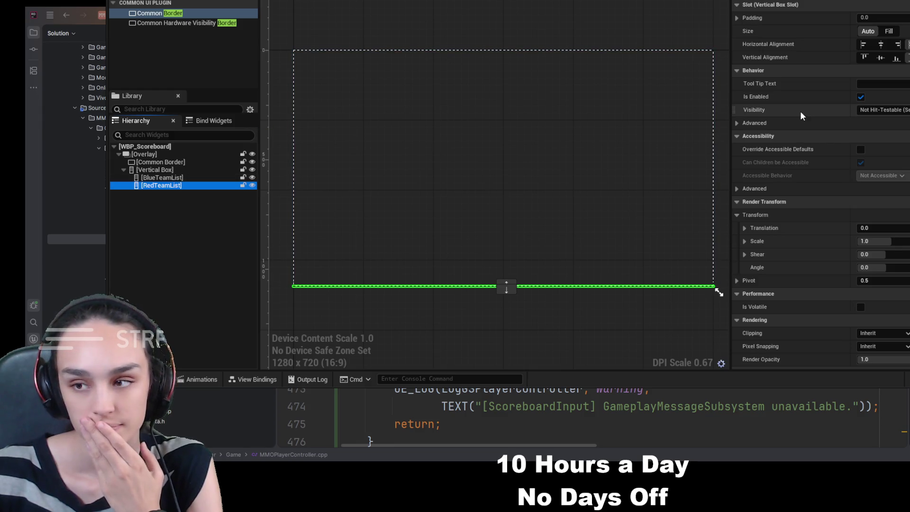
left_click(889, 31)
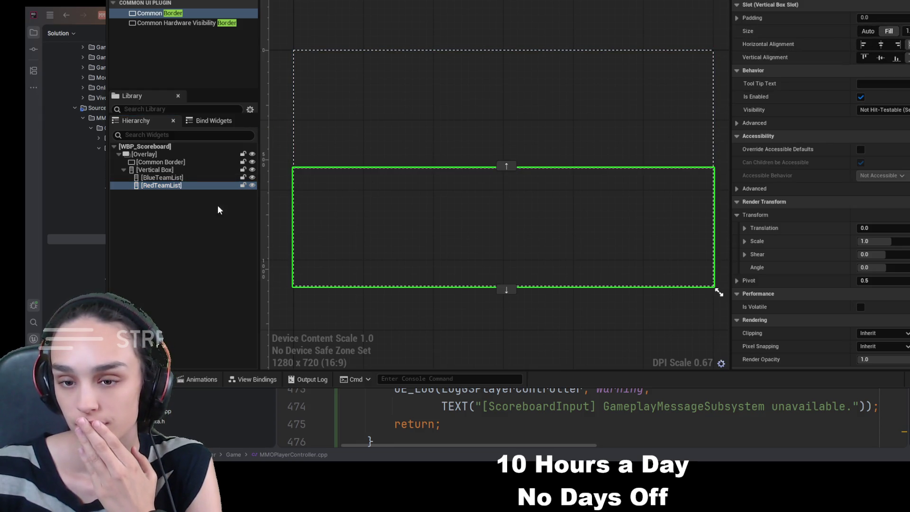
left_click(188, 187)
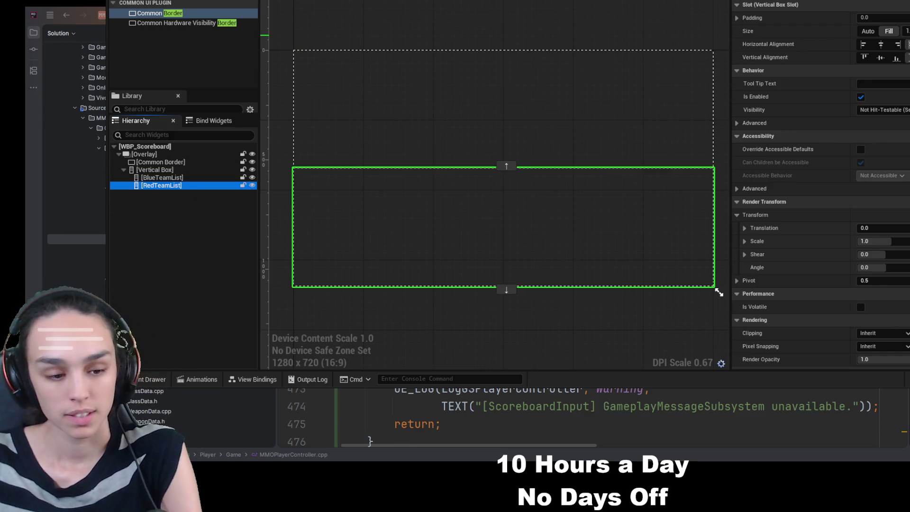
key("Up")
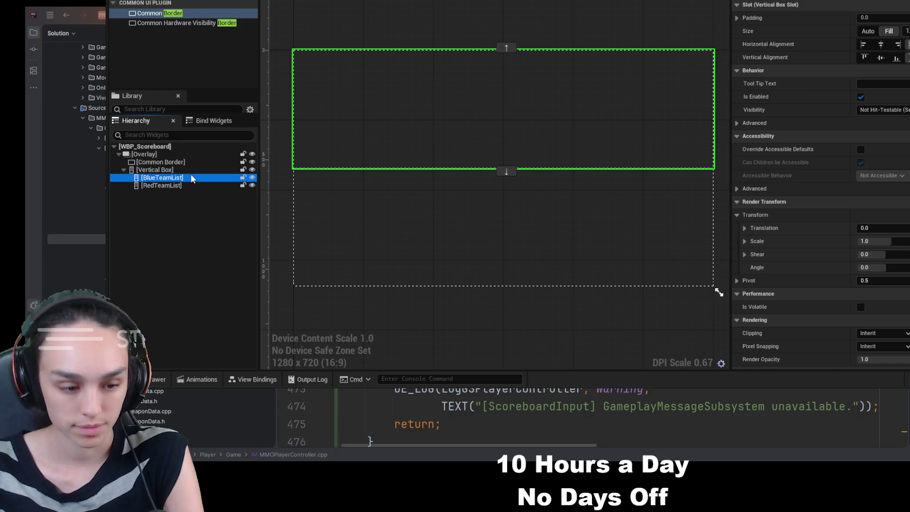
Search the Palette for 'Common' and drop a Common Text widget into BlueTeamList
left_click(178, 232)
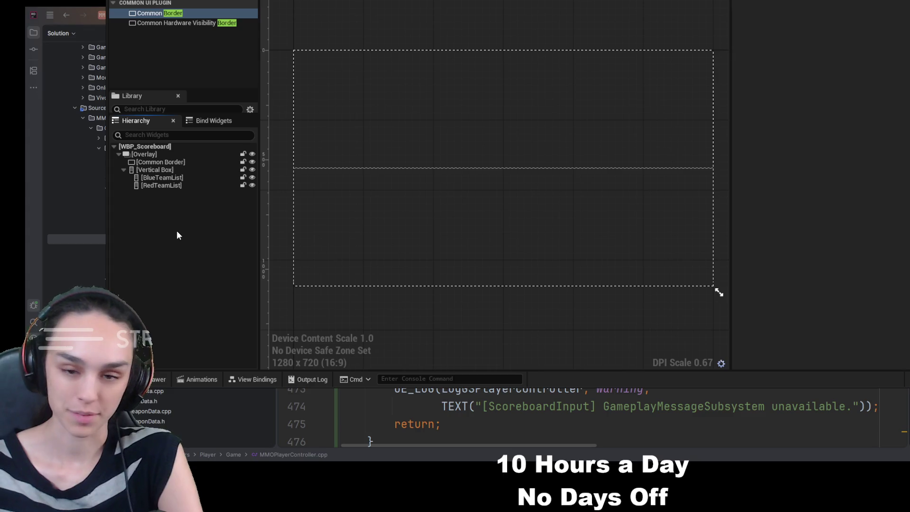
left_click(174, 177)
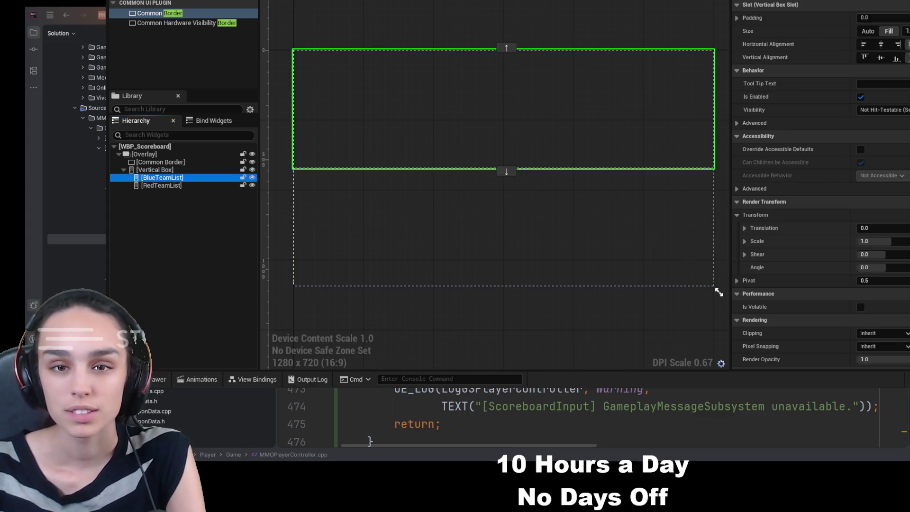
type("Common")
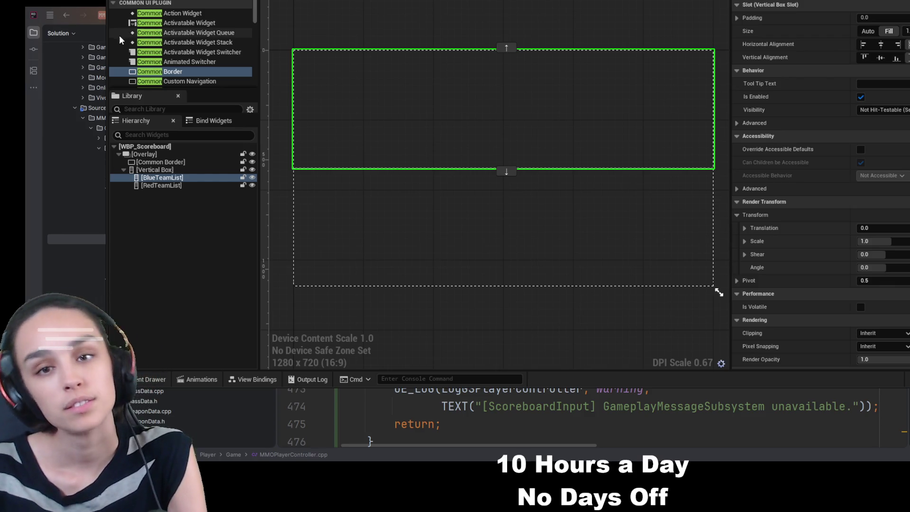
scroll(188, 41, "down", 3)
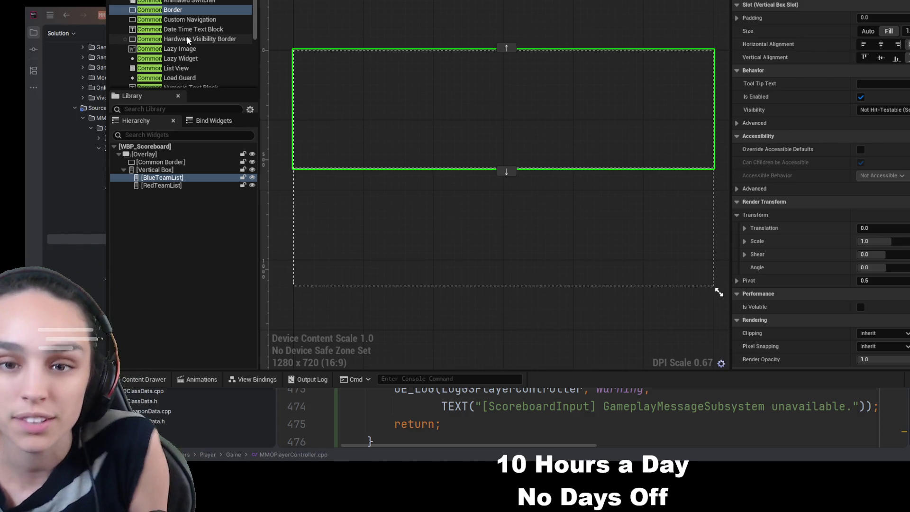
scroll(183, 45, "down", 3)
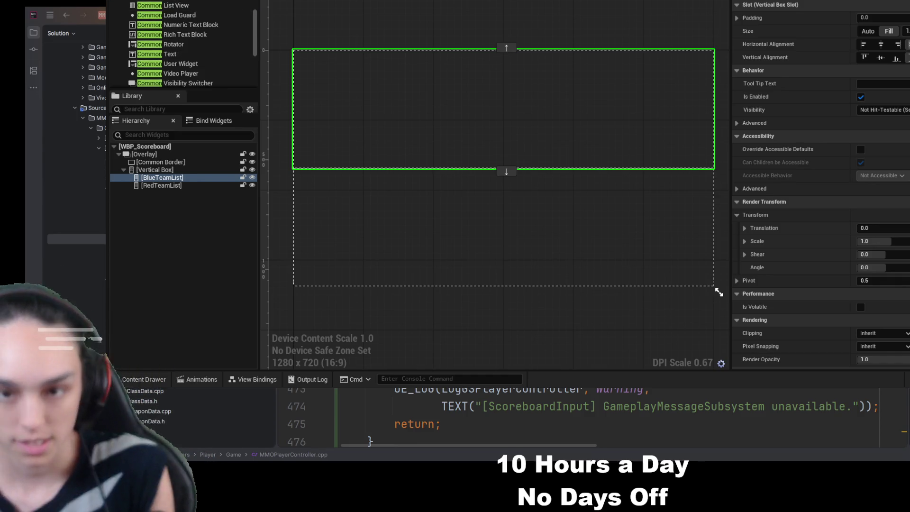
left_click_drag(156, 21, 170, 182)
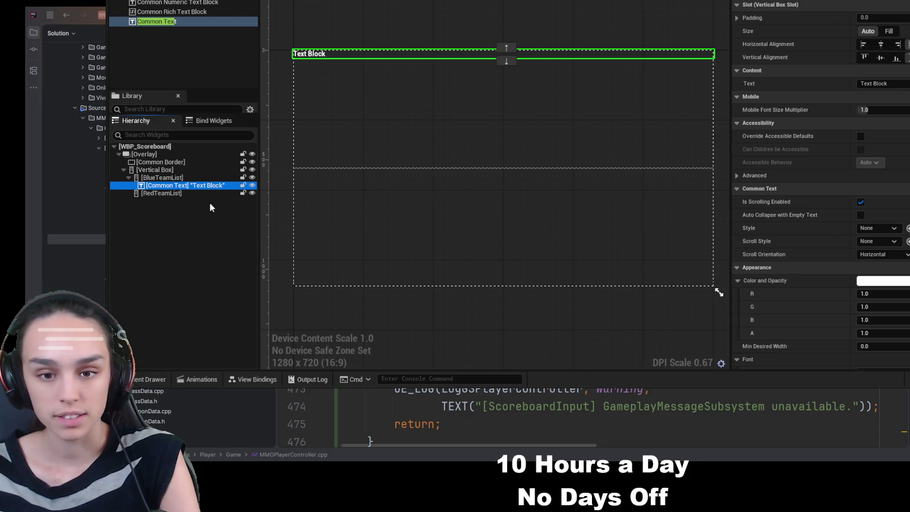
Set the new text block's Text to 'Blue Team'
left_click(200, 188)
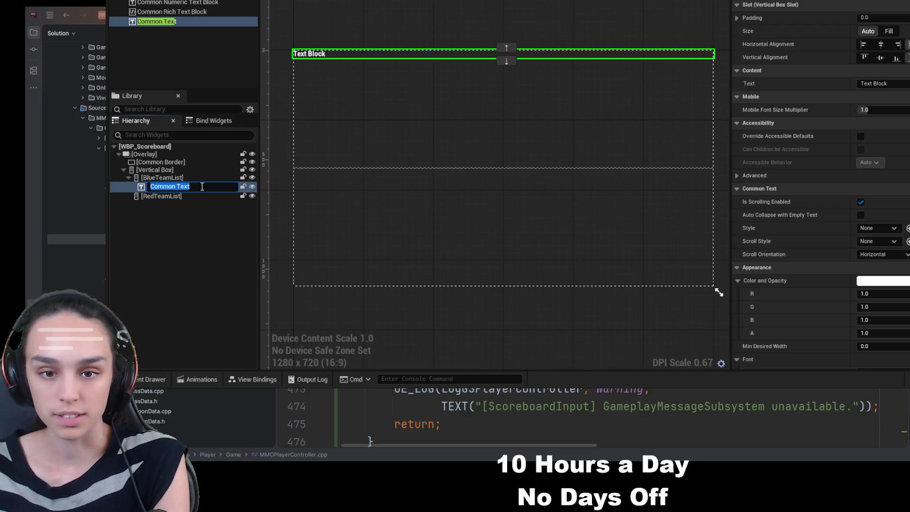
left_click(212, 220)
left_click(318, 56)
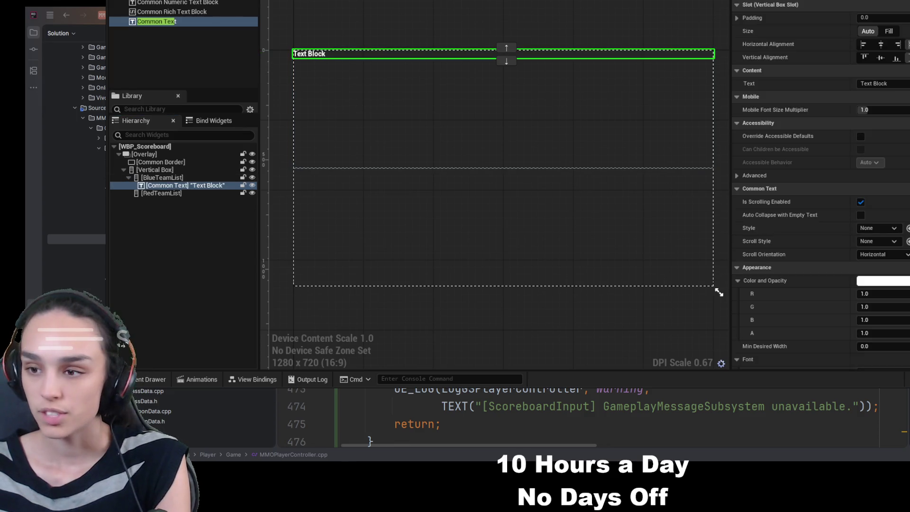
left_click(875, 88)
type("Blue Twam")
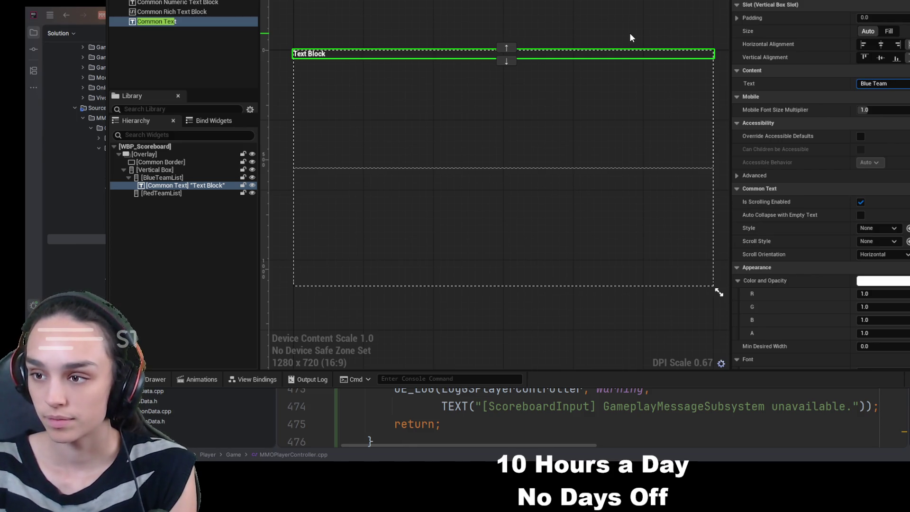
key("Return")
left_click(196, 188)
Paste a copy of the title into RedTeamList and change its Text to 'Red Team'
key("ctrl+c")
left_click(196, 192)
key("ctrl+v")
key("F2")
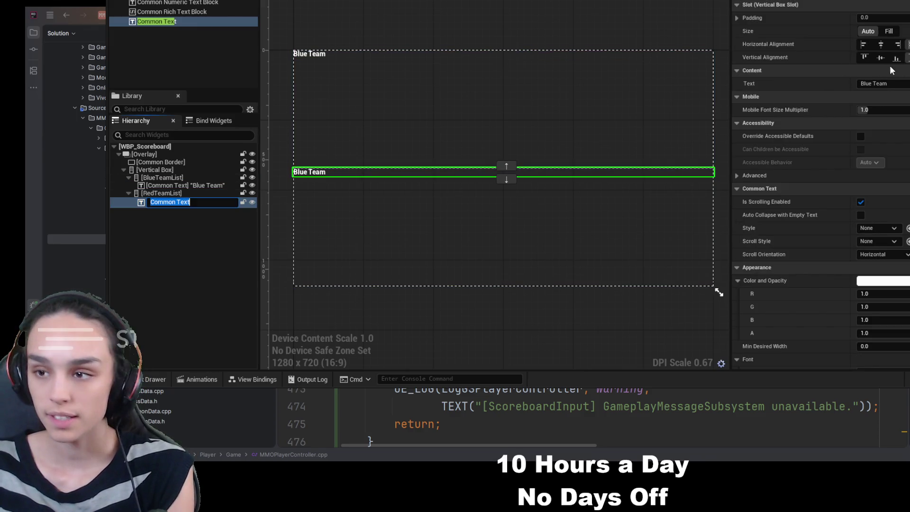
left_click(875, 83)
type("Red Team")
key("Return")
left_click(493, 139)
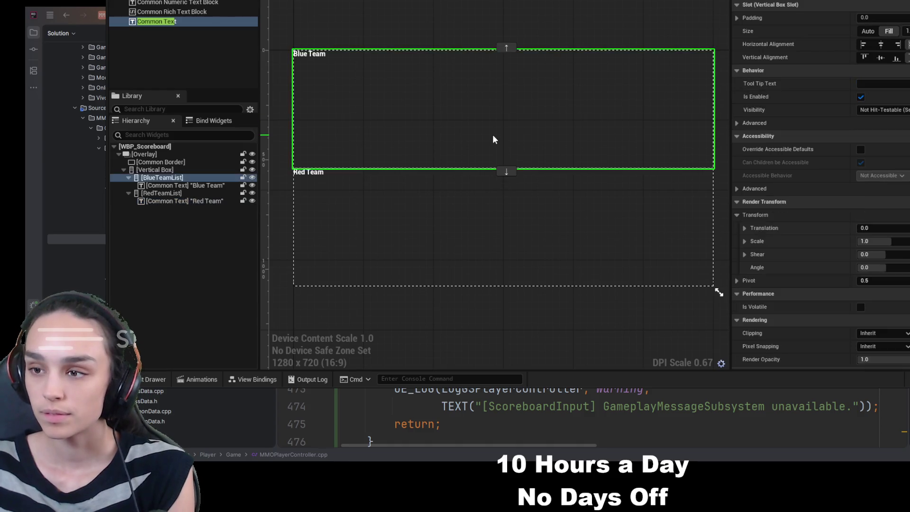
scroll(493, 139, "up", 2)
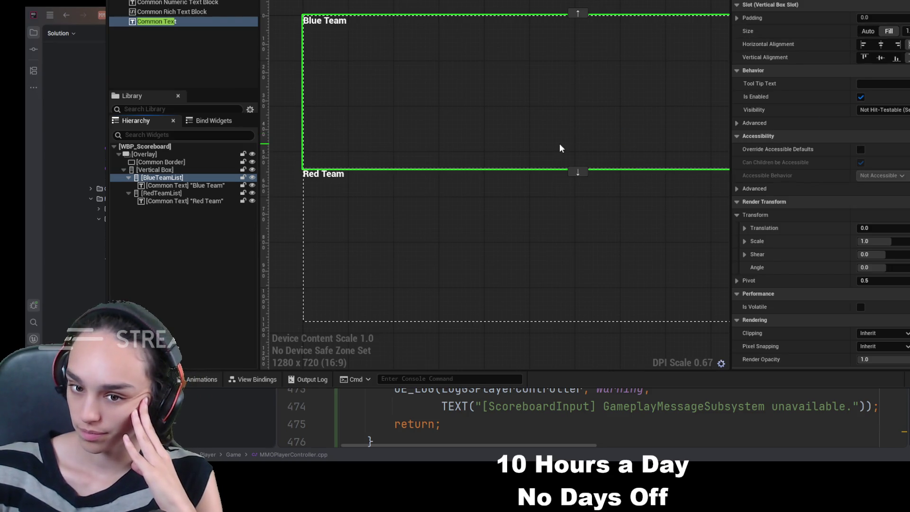
Bring up MMOArenaScoreboardWidget.h and scroll to the widget binding names
key("ctrl+Tab")
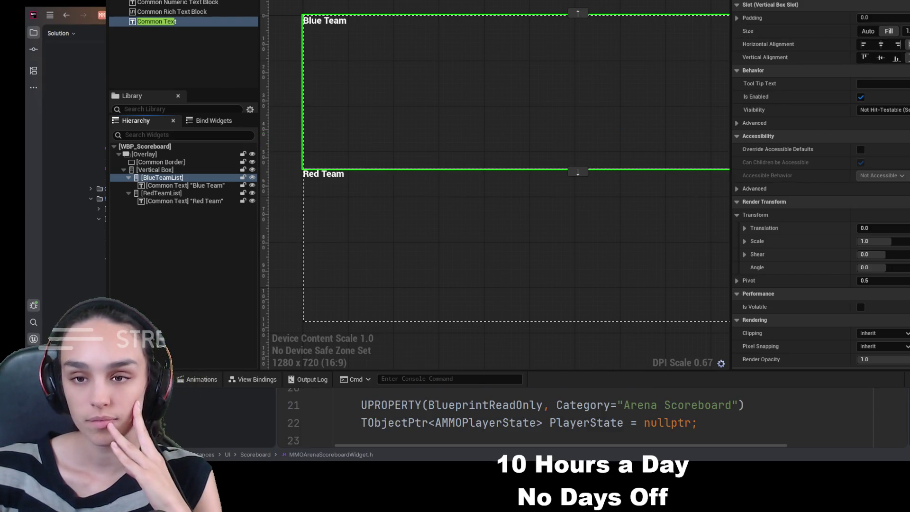
scroll(568, 419, "down", 10)
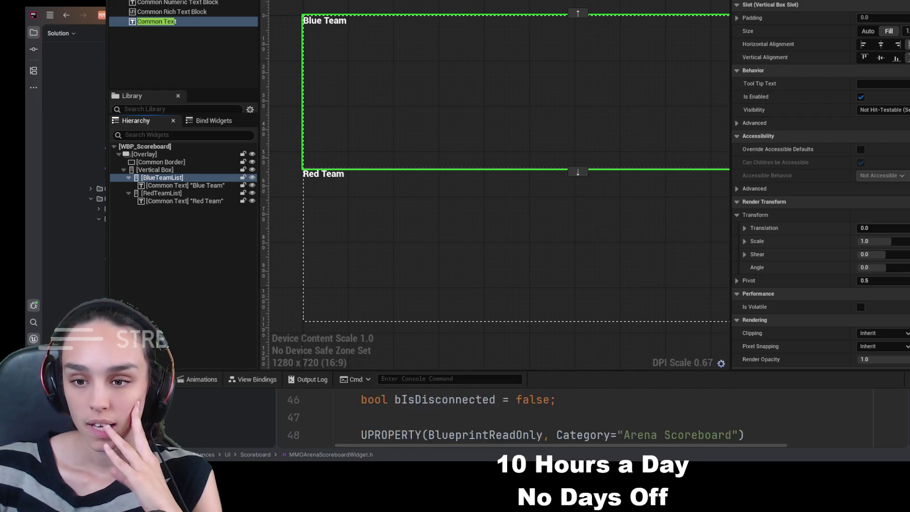
scroll(569, 420, "down", 7)
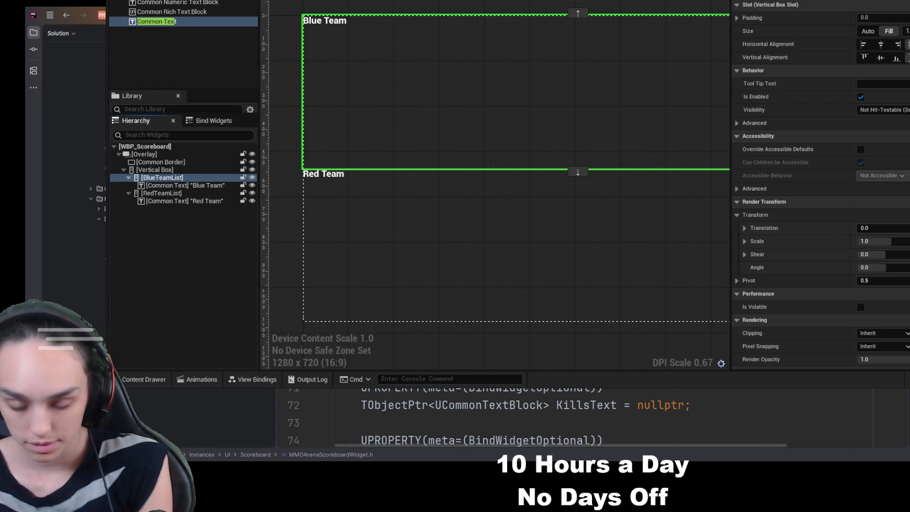
scroll(569, 420, "down", 18)
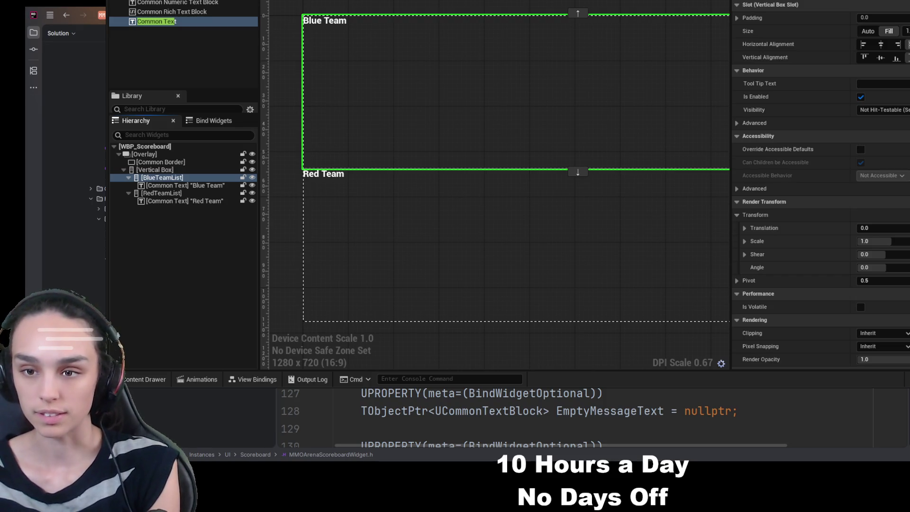
Rename the title widgets to RedTeamHeaderText and BlueTeamHeaderText
double_click(189, 202)
key("ctrl+v")
key("Return")
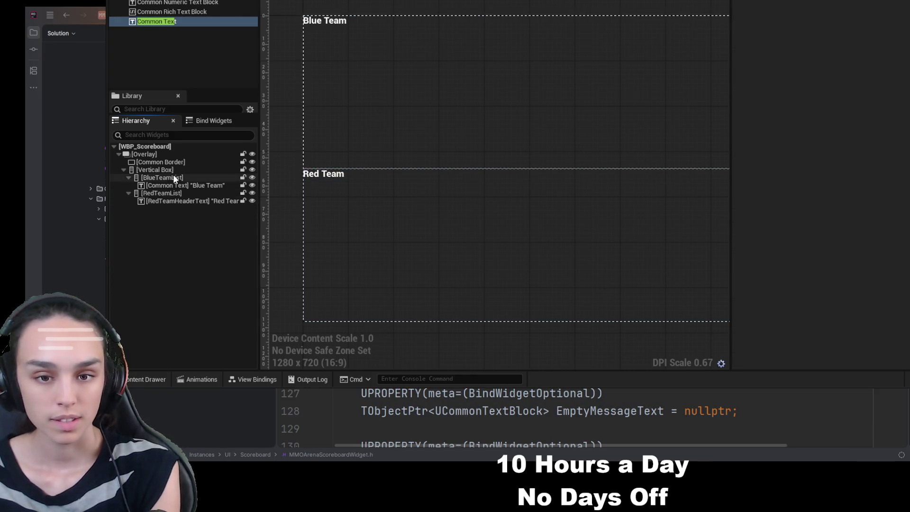
double_click(175, 187)
key("ctrl+v")
left_click(201, 243)
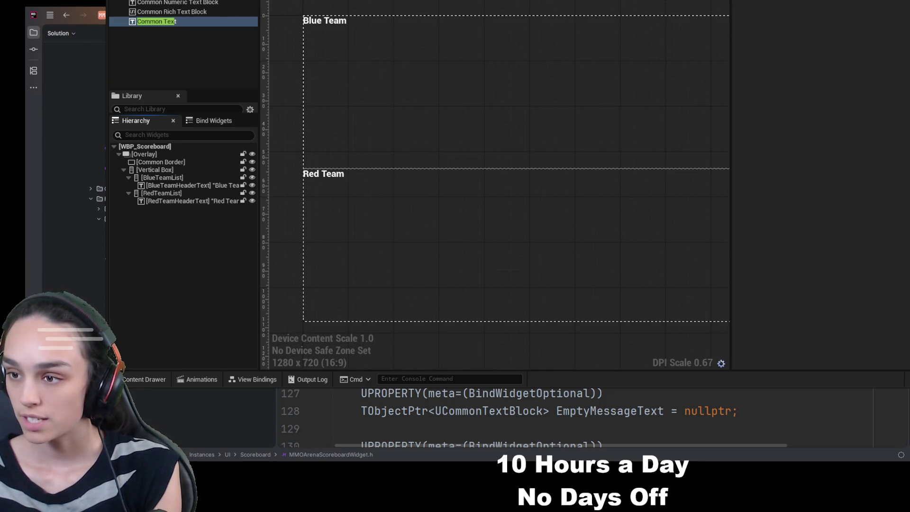
left_click(168, 22)
Add a Common Text block under RedTeamList and rename it RedScoreText
left_click_drag(187, 183, 181, 211)
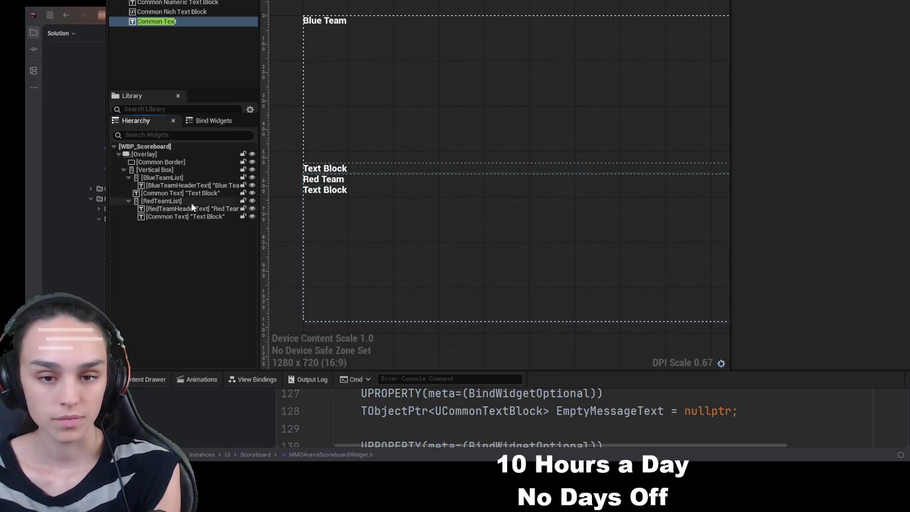
double_click(177, 216)
key("ctrl+v")
left_click(238, 243)
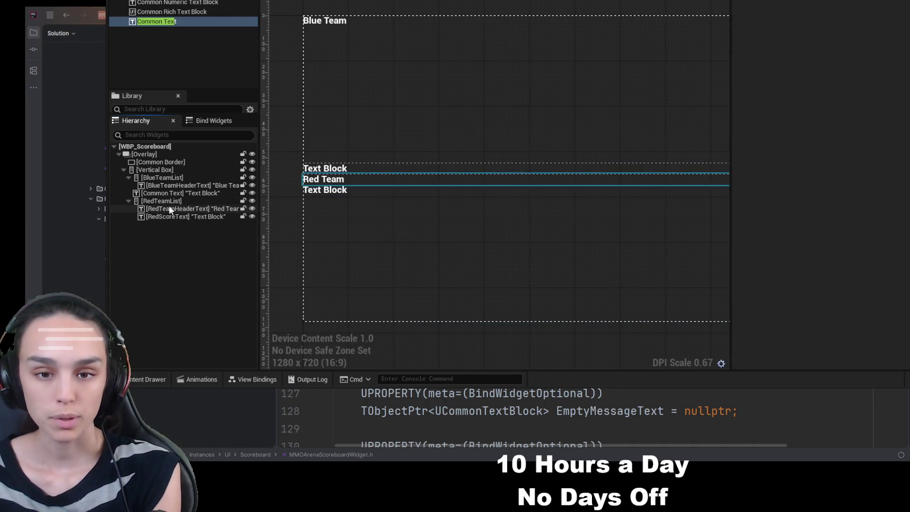
Move the loose Common Text into BlueTeamList and rename it BlueScoreText
left_click(171, 192)
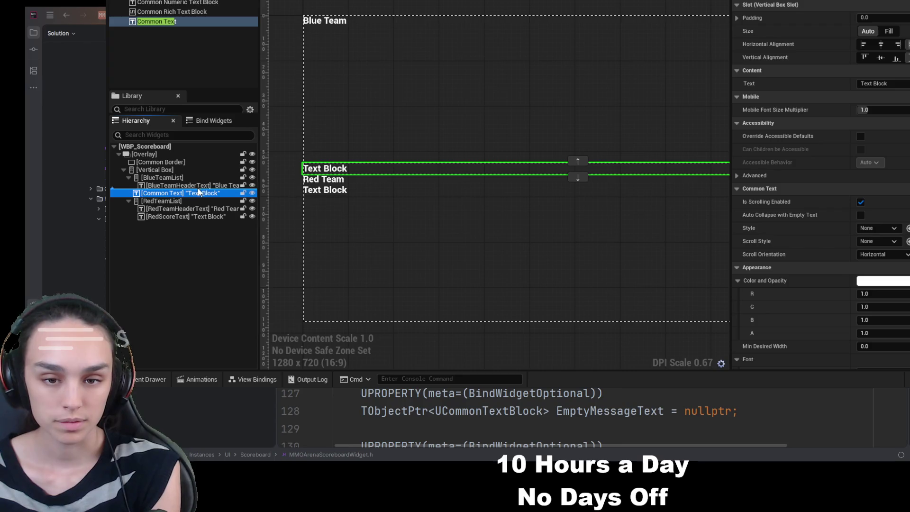
left_click_drag(210, 182, 210, 180)
key("F2")
key("ctrl+v")
left_click(209, 277)
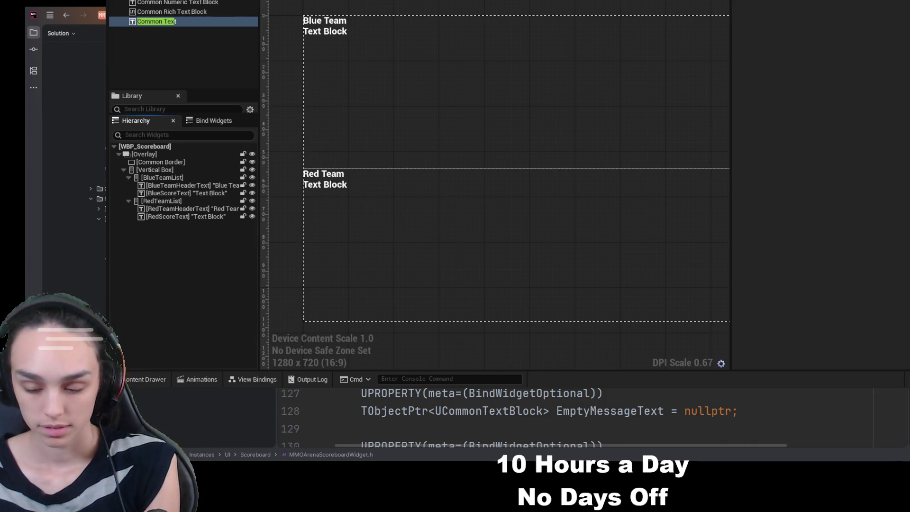
key("ctrl+alt+Home")
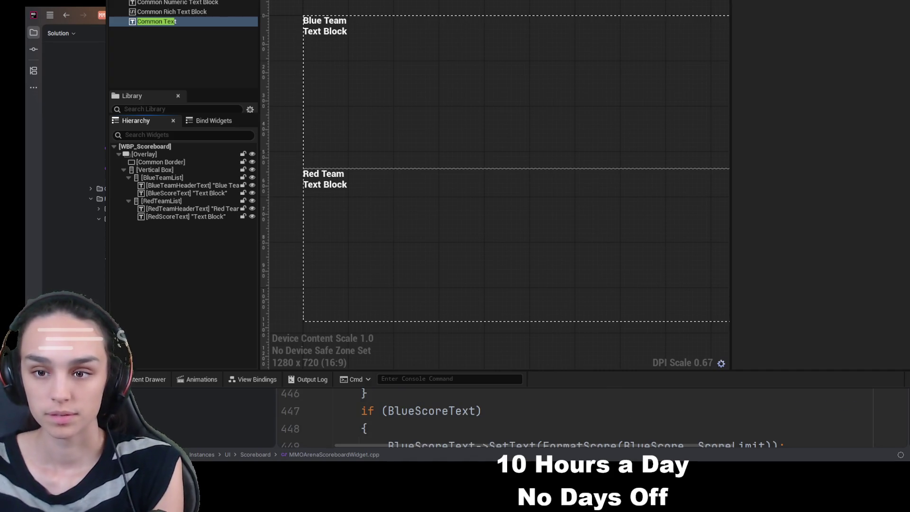
Test clearing the Blue Team header text, then restore it with Ctrl+Z
mouse_move(532, 448)
left_mouse_down()
mouse_move(688, 439)
mouse_move(535, 445)
left_mouse_up()
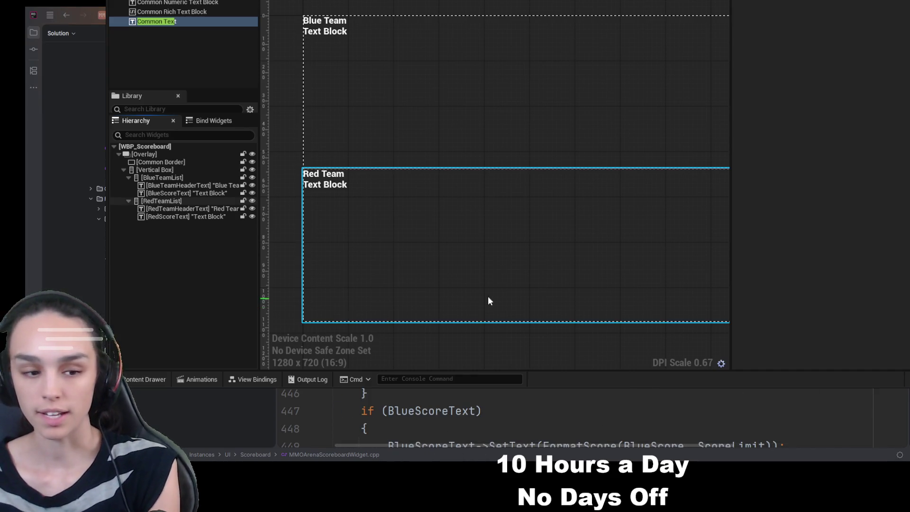
left_click(187, 186)
left_click(882, 83)
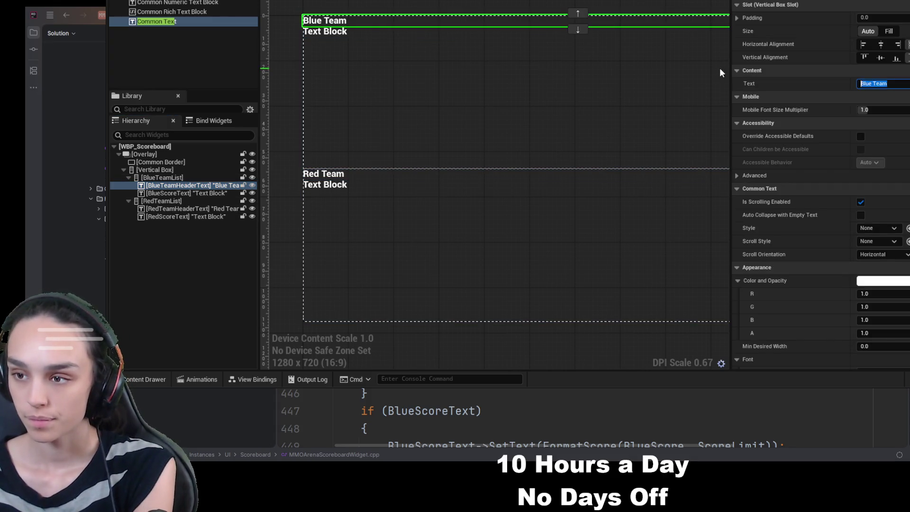
key("BackSpace")
left_click(149, 264)
left_click(183, 217)
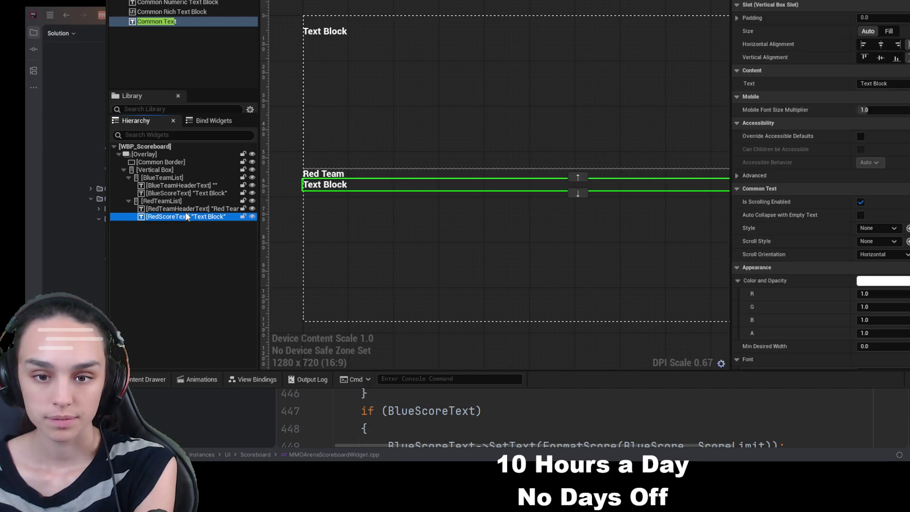
left_click(199, 208)
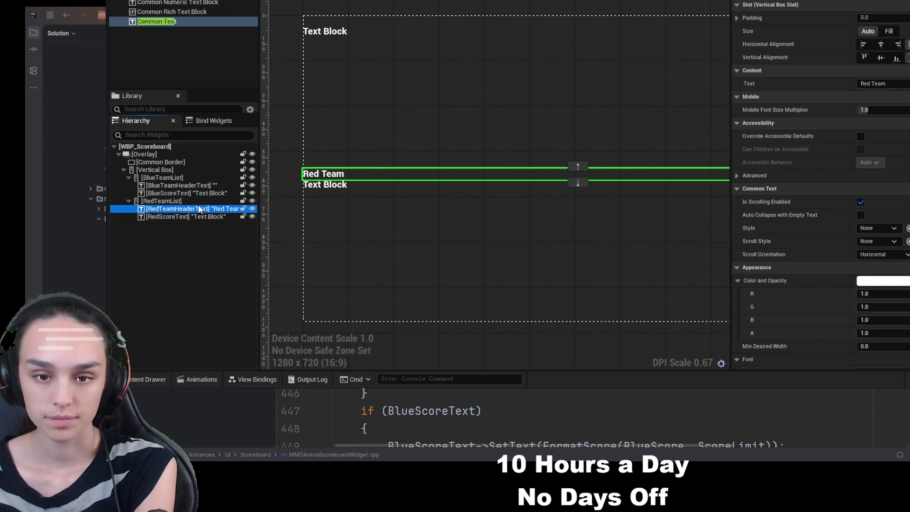
left_click(198, 261)
key("ctrl+z")
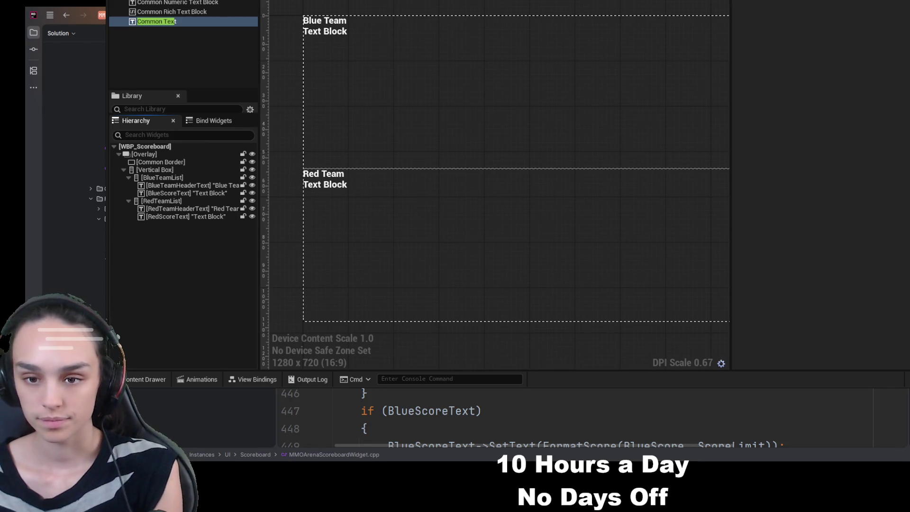
key("ctrl+alt+Home")
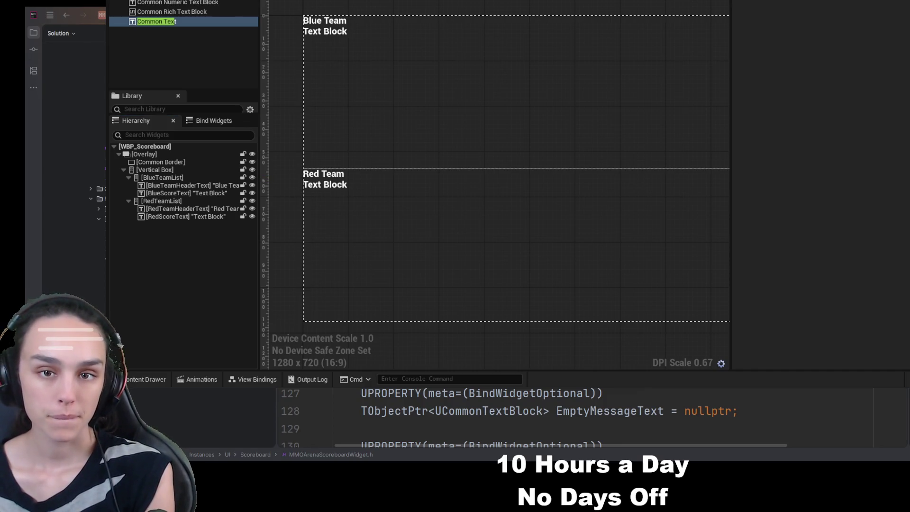
Check WBP_ScoreboardRow, then place a Horizontal Box in BlueTeamList under BlueScoreText
type("ho")
key("BackSpace")
key("BackSpace")
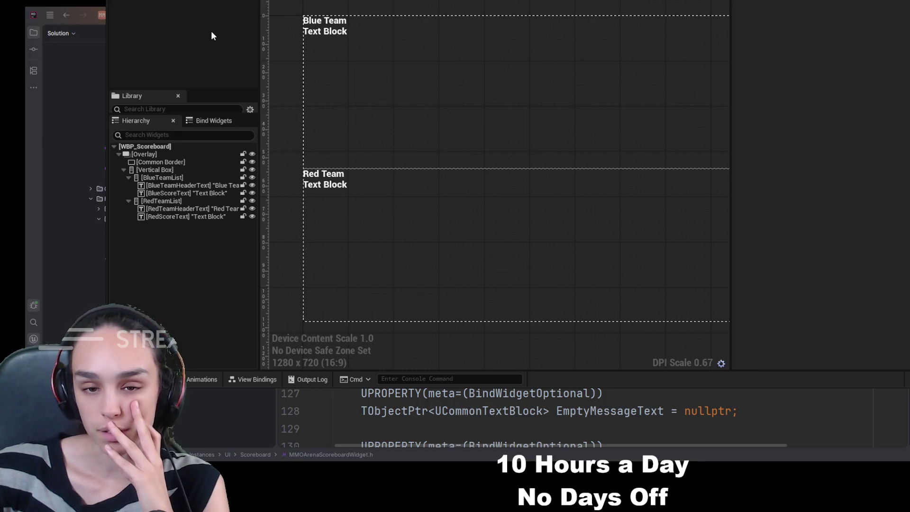
key("ctrl+Tab")
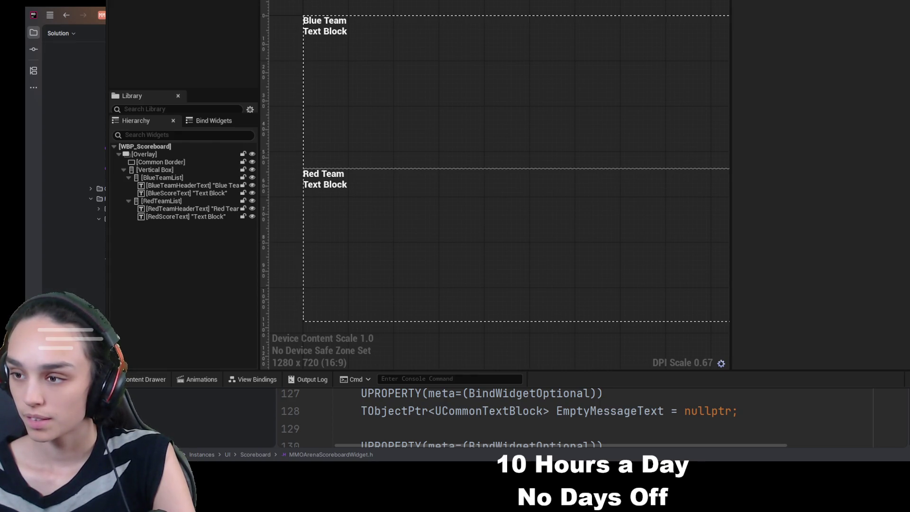
mouse_move(143, 95)
left_mouse_down()
mouse_move(206, 156)
mouse_move(203, 196)
left_mouse_up()
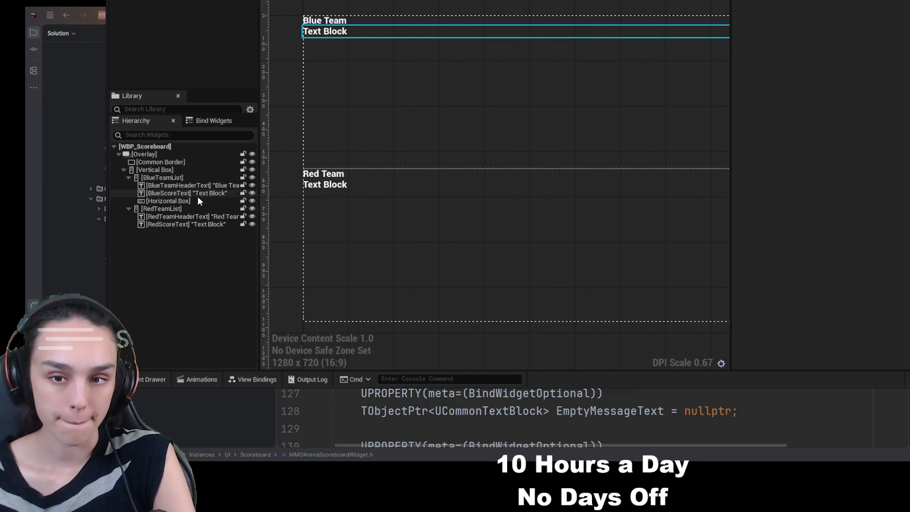
Add a Common Text block from the 'common' Palette search and duplicate it with Ctrl+D
left_click(192, 199)
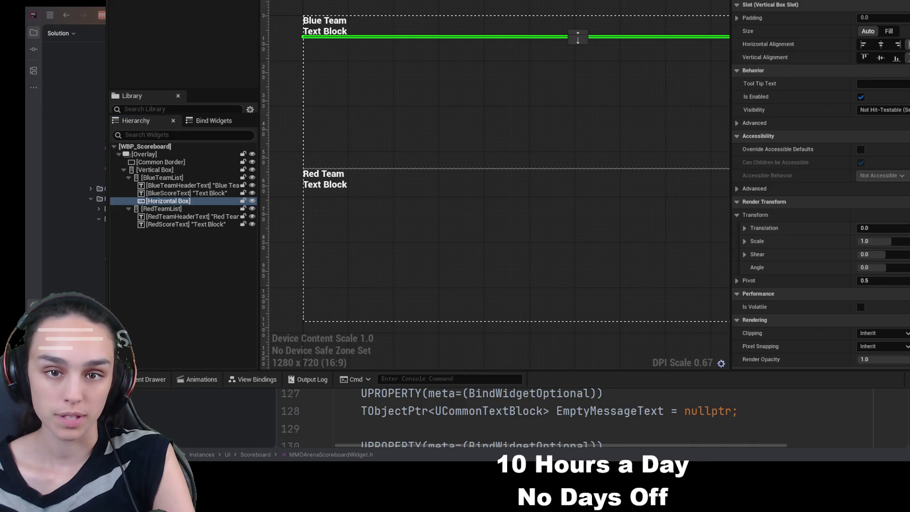
type("common")
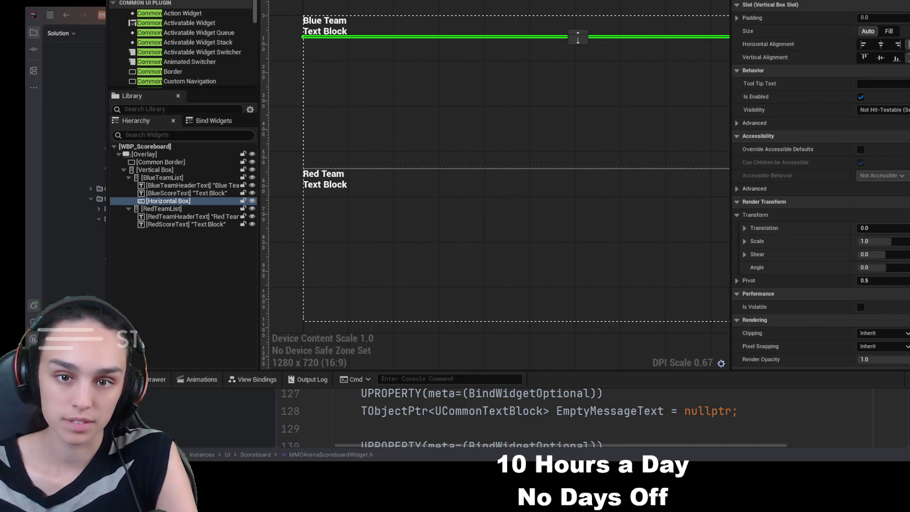
scroll(180, 55, "down", 1)
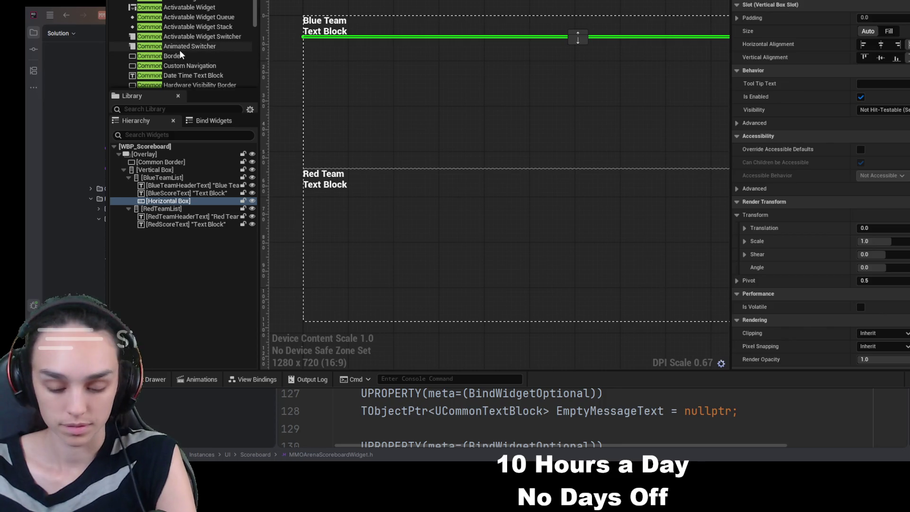
left_click(185, 202)
left_click_drag(186, 204, 188, 207)
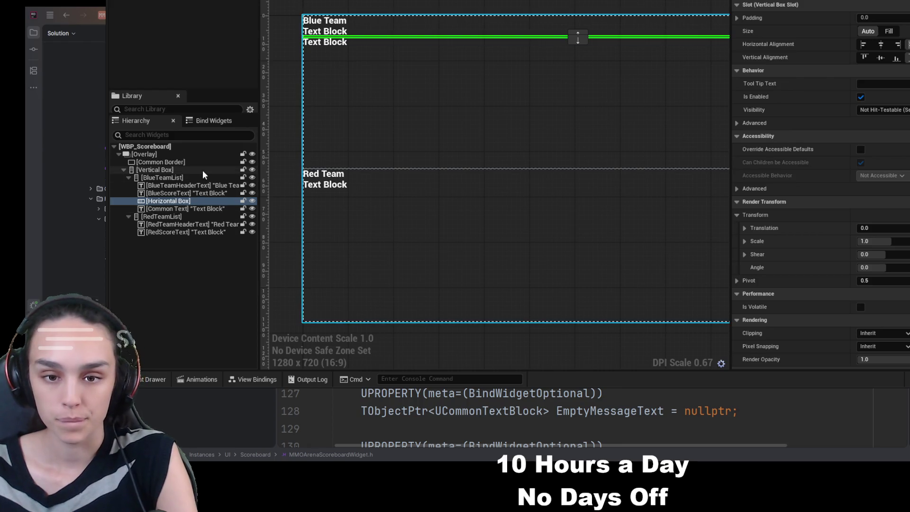
left_click(197, 209)
key("ctrl+d")
key("ctrl+d")
key("ctrl+d")
key("ctrl+d")
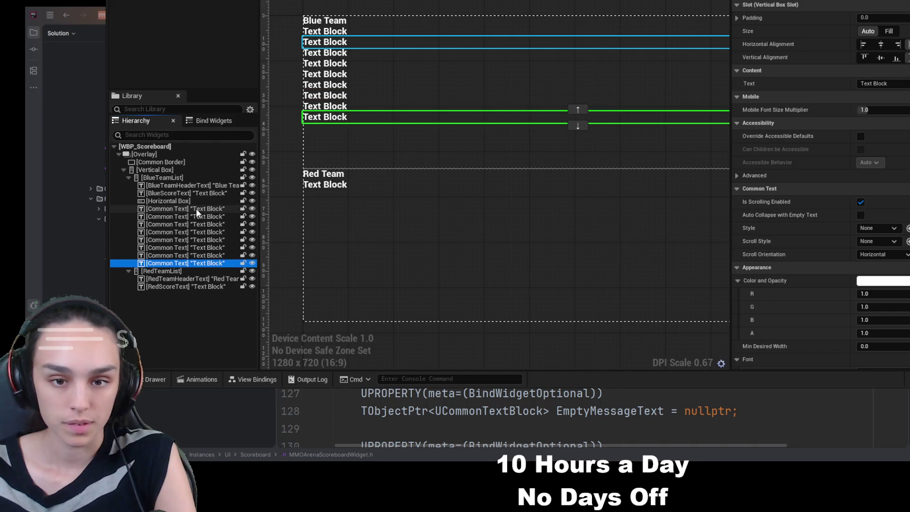
Shift-select all eight Common Text blocks and drop them into the Horizontal Box
left_click(197, 209, "shift")
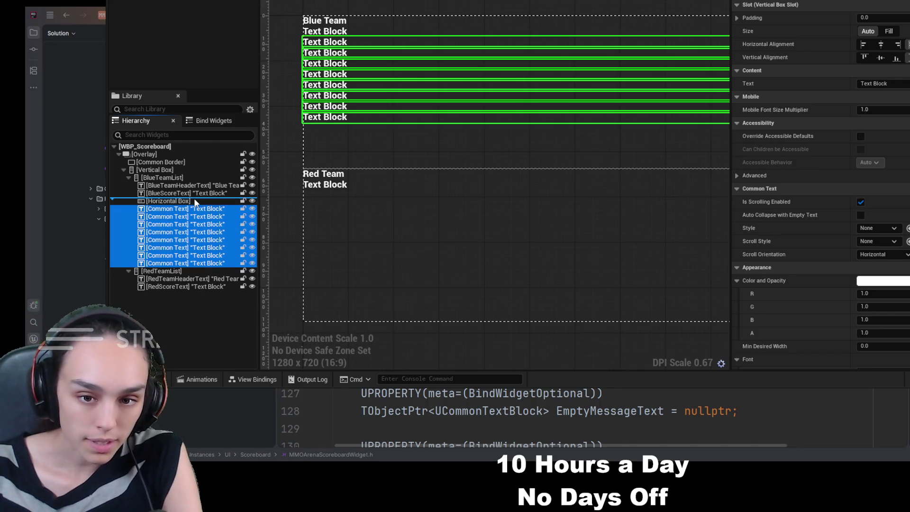
left_click_drag(196, 201, 196, 202)
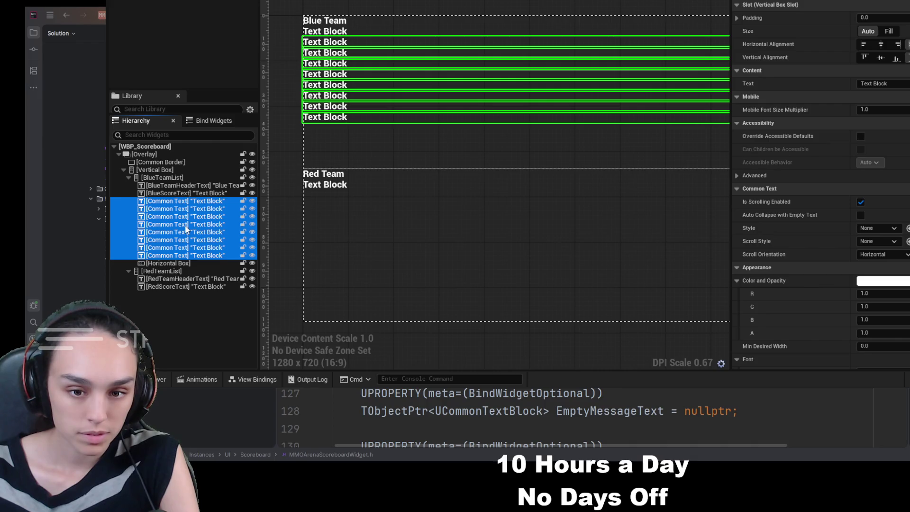
left_click(198, 203)
left_click(186, 255, "shift")
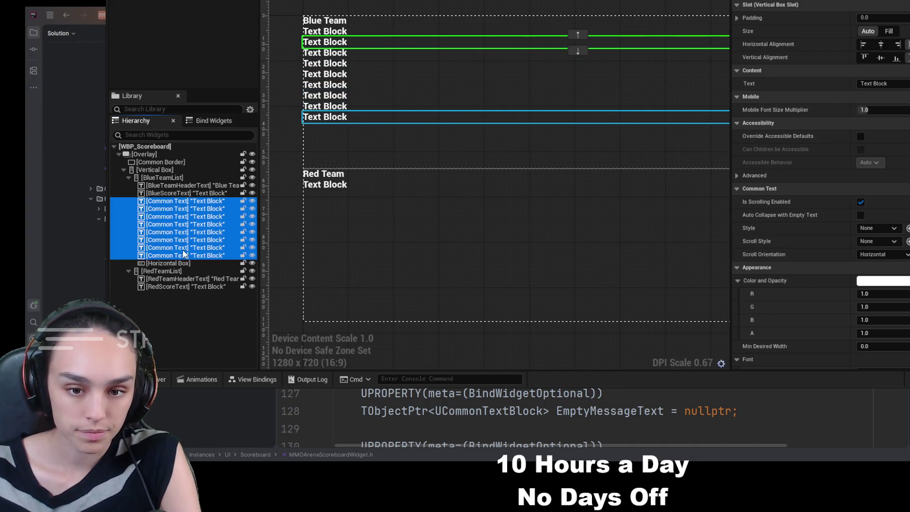
left_click_drag(185, 267, 185, 265)
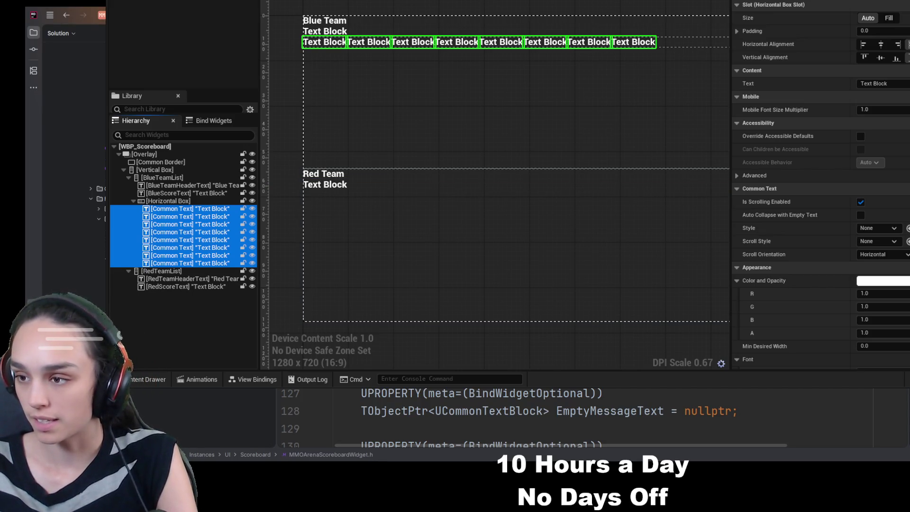
Label the first two column text blocks Name and K
left_click(229, 210)
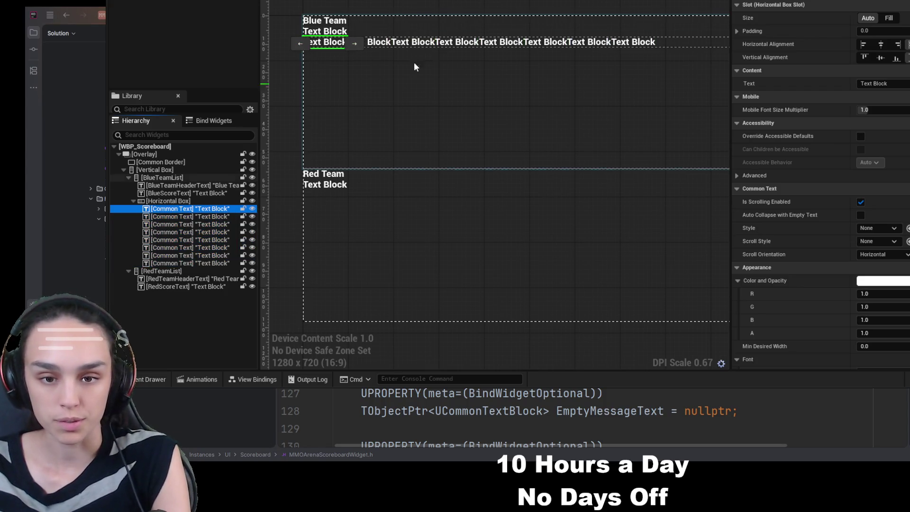
left_click(909, 83)
type("Name")
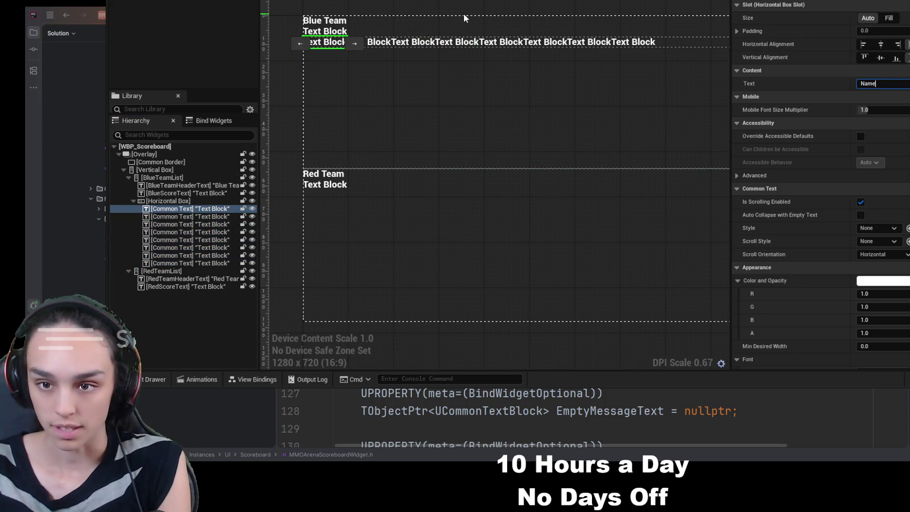
key("Return")
left_click(190, 216)
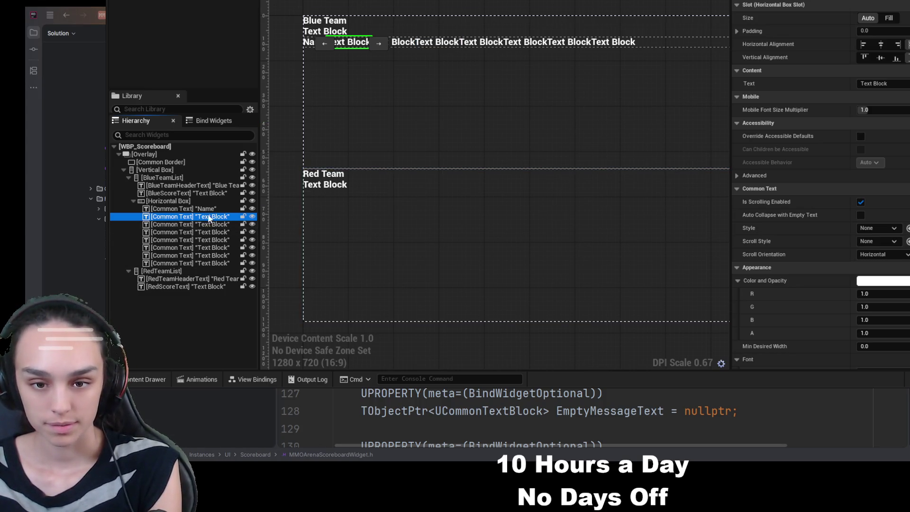
key("F2")
left_click(881, 84)
type("K")
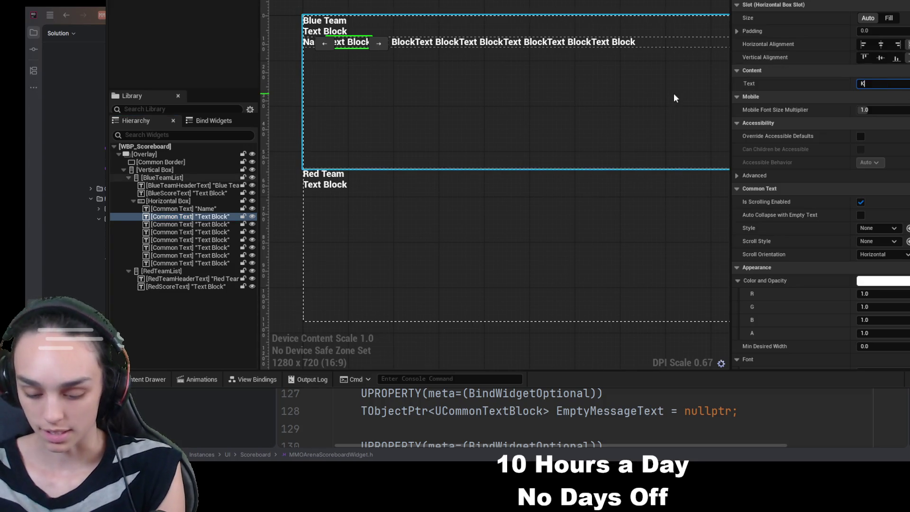
left_click(427, 228)
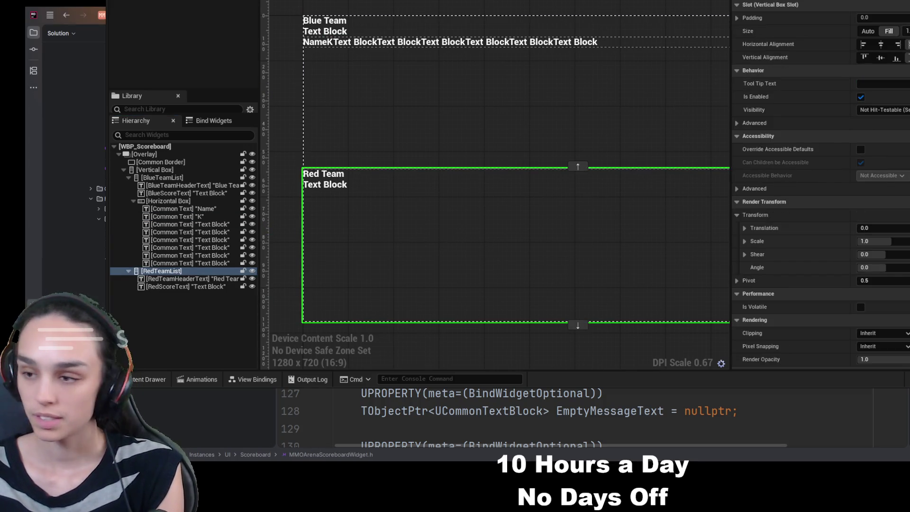
Label the third and fourth column text blocks D and A
left_click(189, 224)
left_click(881, 84)
type("D")
left_click(571, 186)
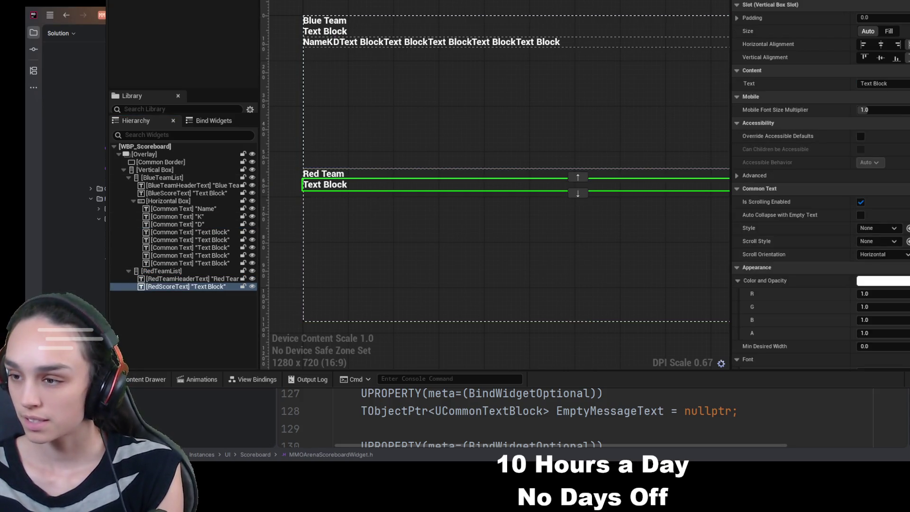
left_click(337, 41)
left_click(372, 41)
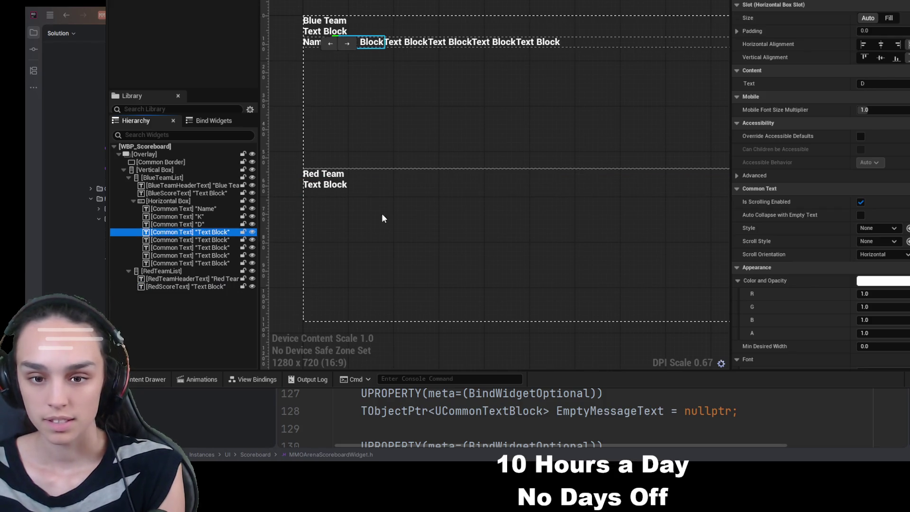
left_click(754, 96)
type("A")
left_click(578, 174)
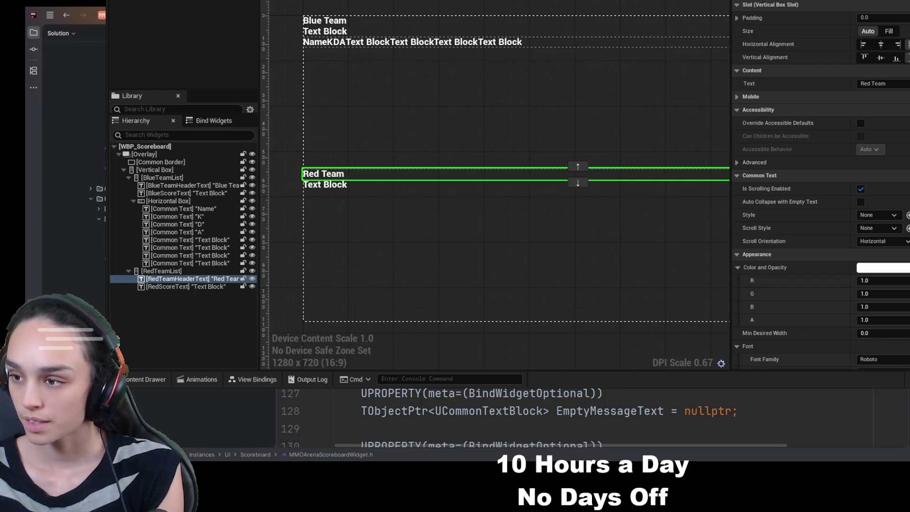
Label the fifth and sixth column text blocks DMG and HEAL
left_click(219, 240)
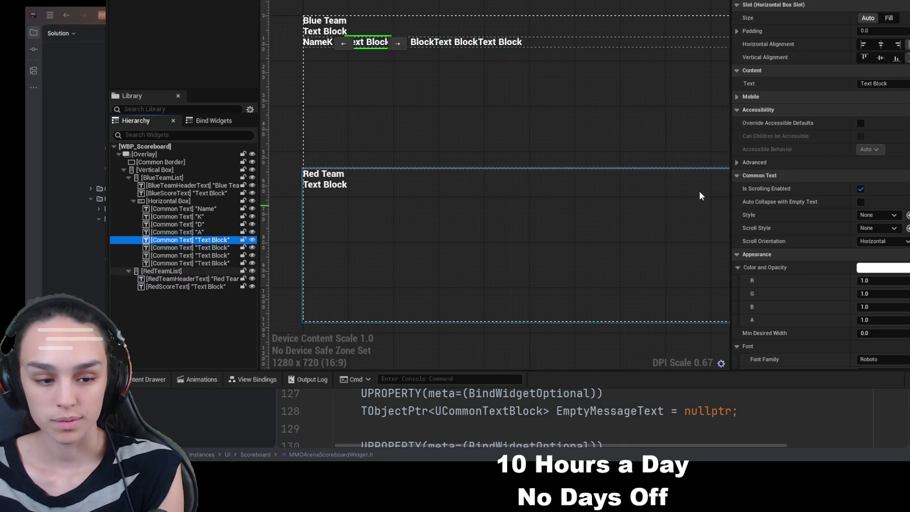
left_click(901, 83)
type("DMG")
key("Return")
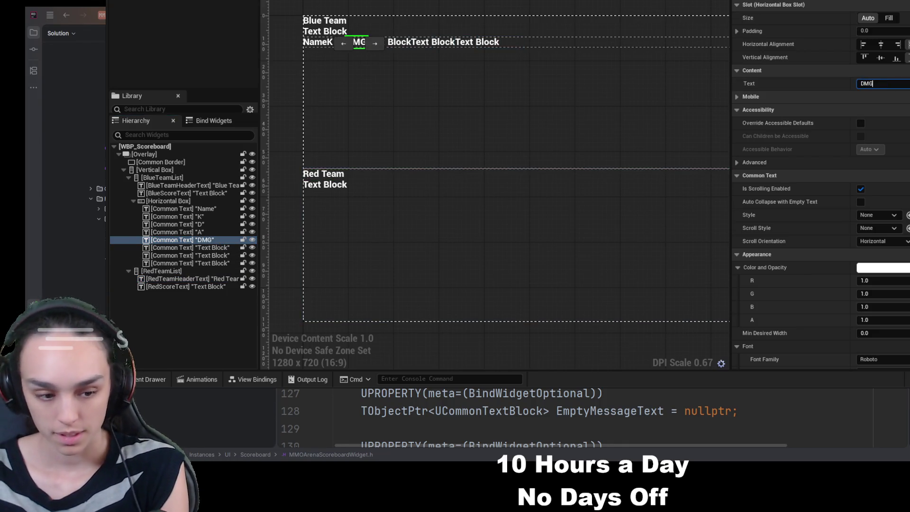
left_click(204, 247)
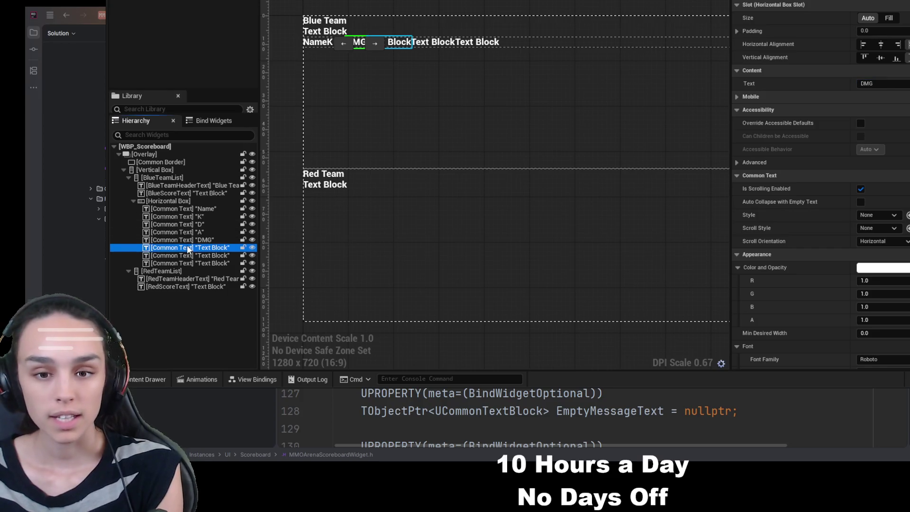
left_click(897, 83)
type("HEAL")
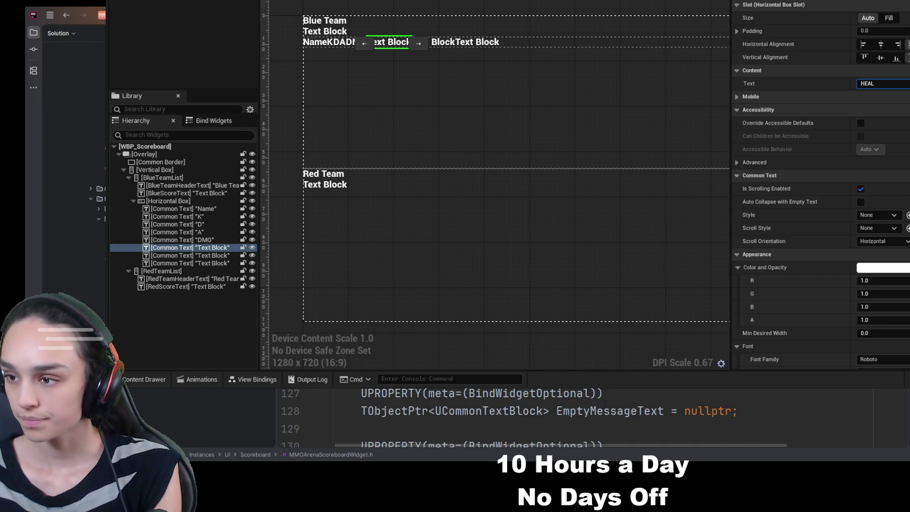
key("Return")
Delete the two leftover unused text blocks
left_click(208, 255)
left_click(216, 263, "shift")
key("Delete")
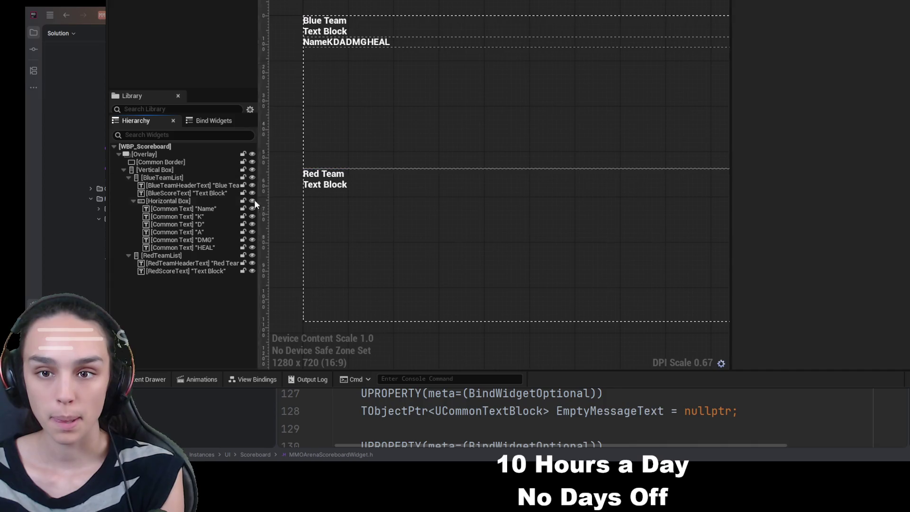
Find the Spacer in the Palette and insert it between the Name and K labels
scroll(403, 81, "up", 2)
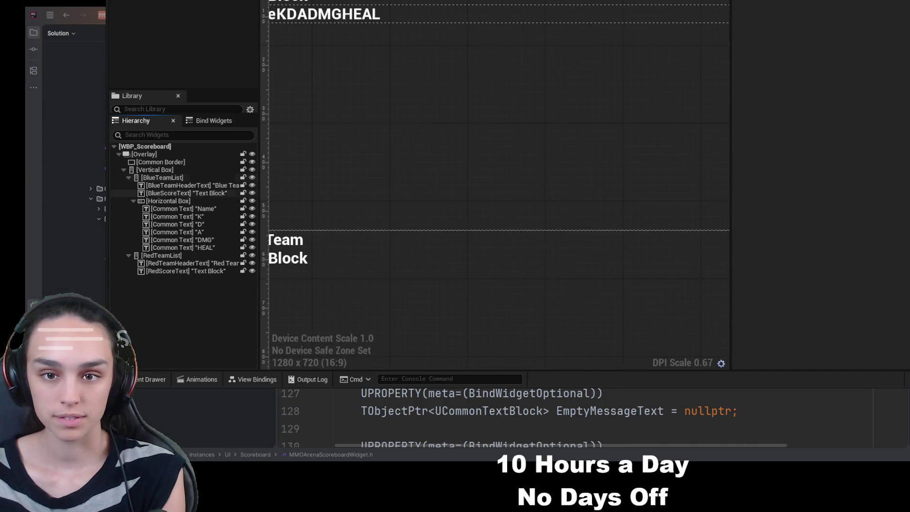
left_click(170, 136)
type("spacer")
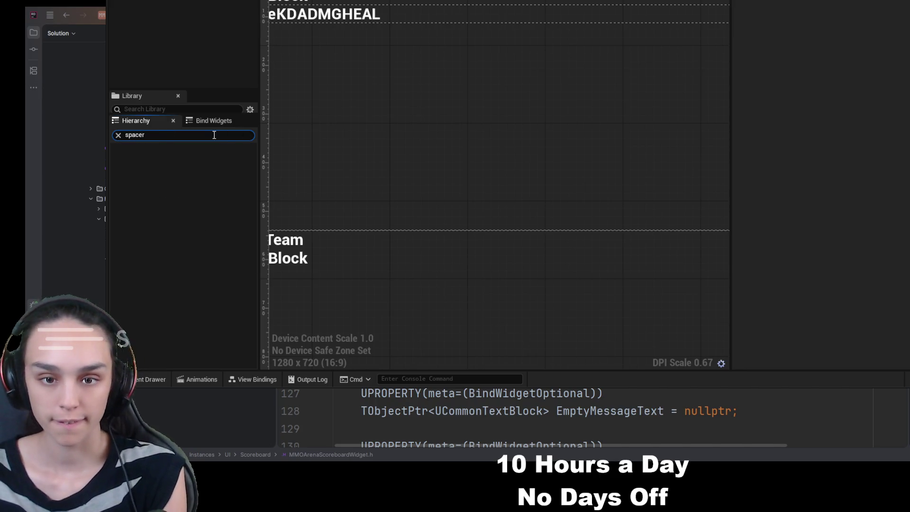
left_click(118, 135)
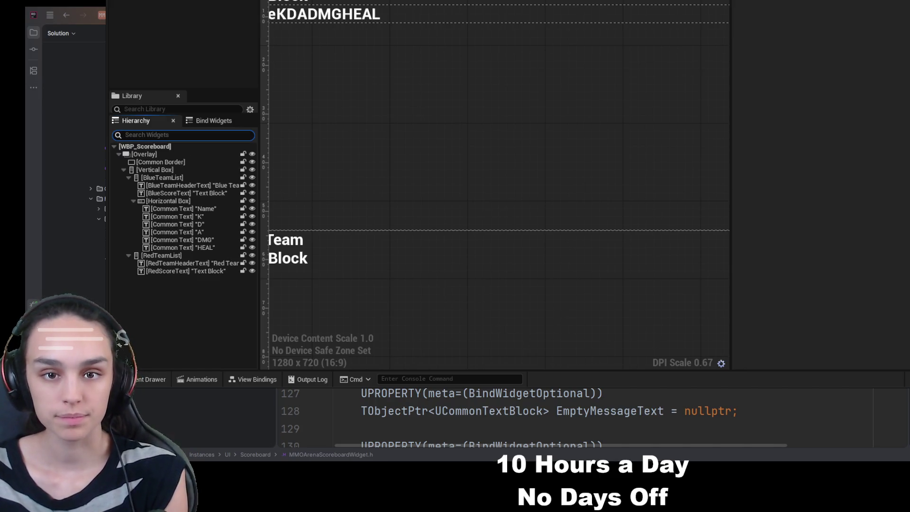
key("Escape")
type("s")
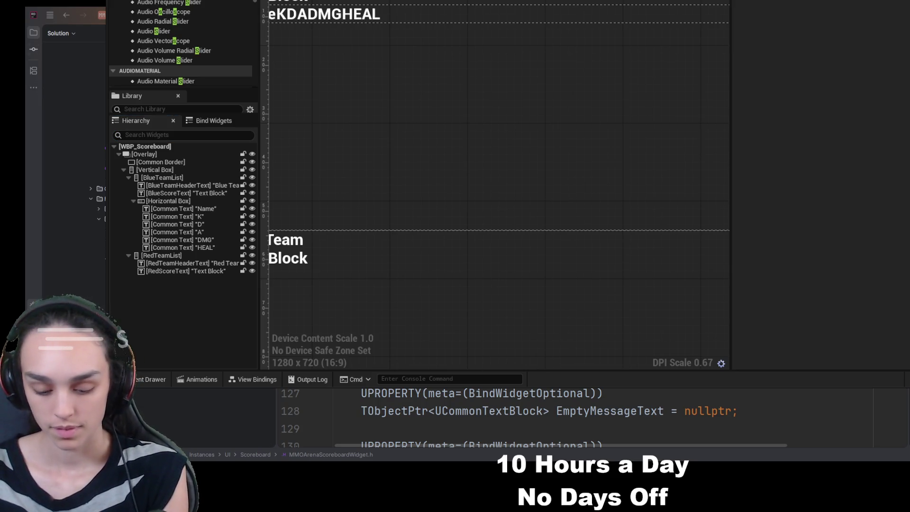
type("pa")
left_click_drag(154, 6, 189, 214)
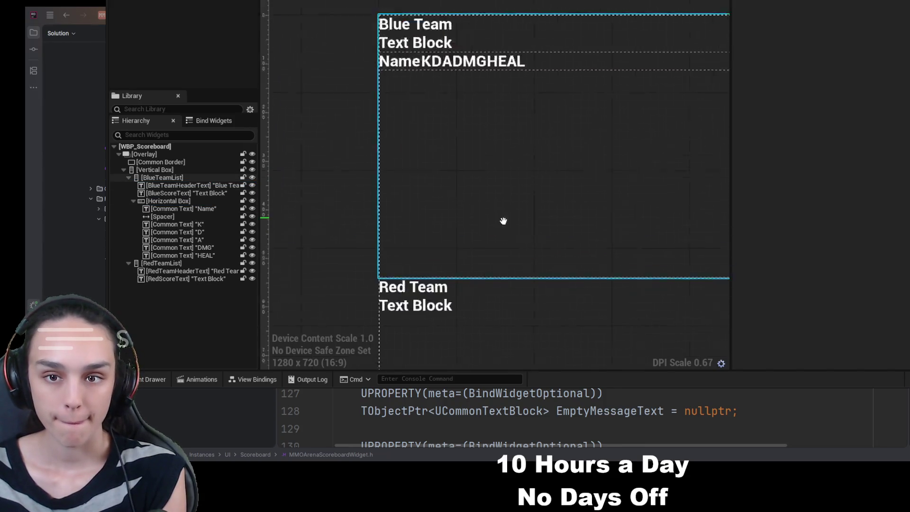
Set the new spacer's Size to 5
left_click(186, 217)
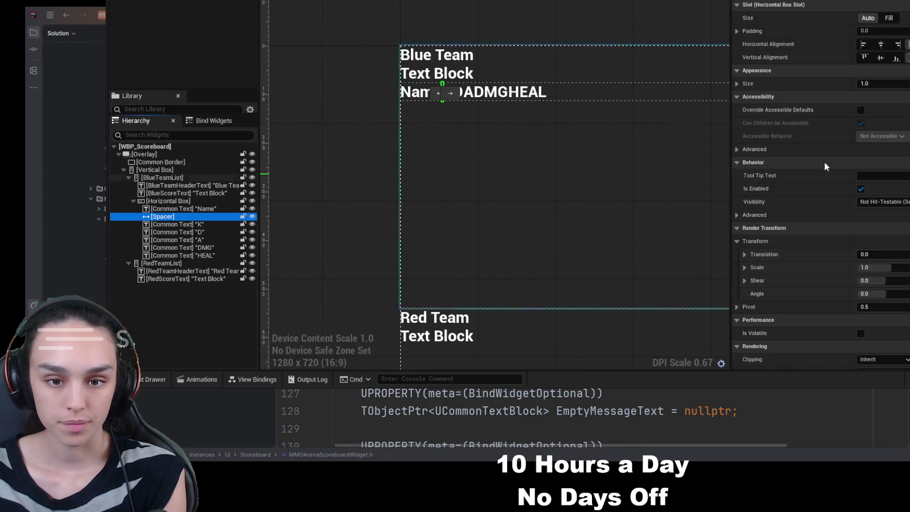
left_click(890, 84)
type("5")
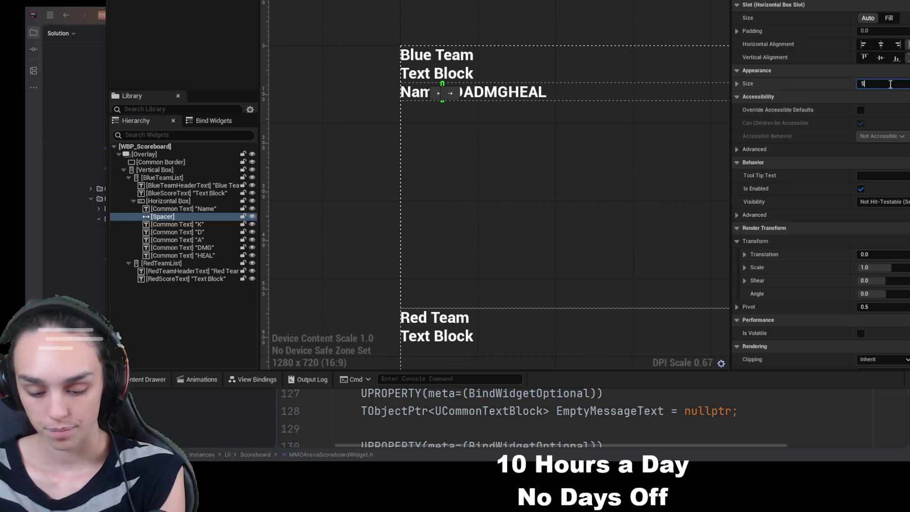
left_click(461, 139)
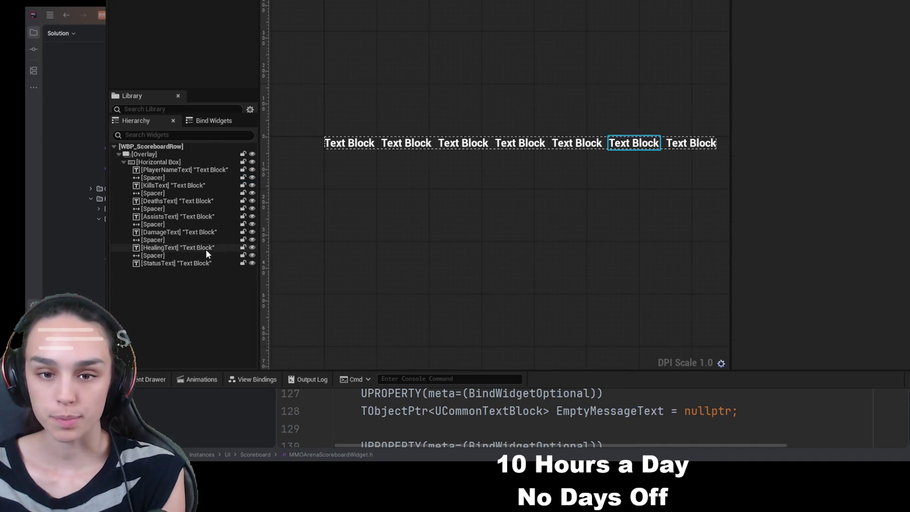
After checking the row widget's spacer, set the spacer after Name to Size 20
left_click(186, 209)
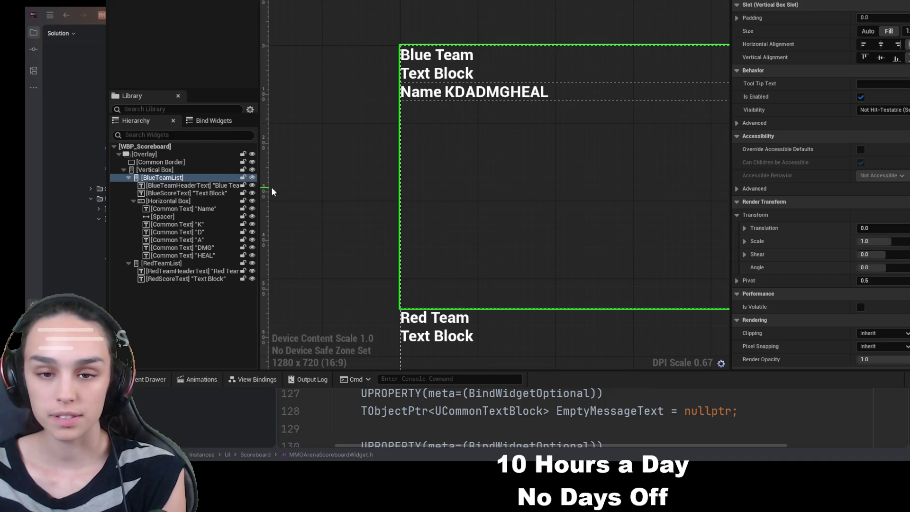
left_click(180, 209)
left_click(163, 216)
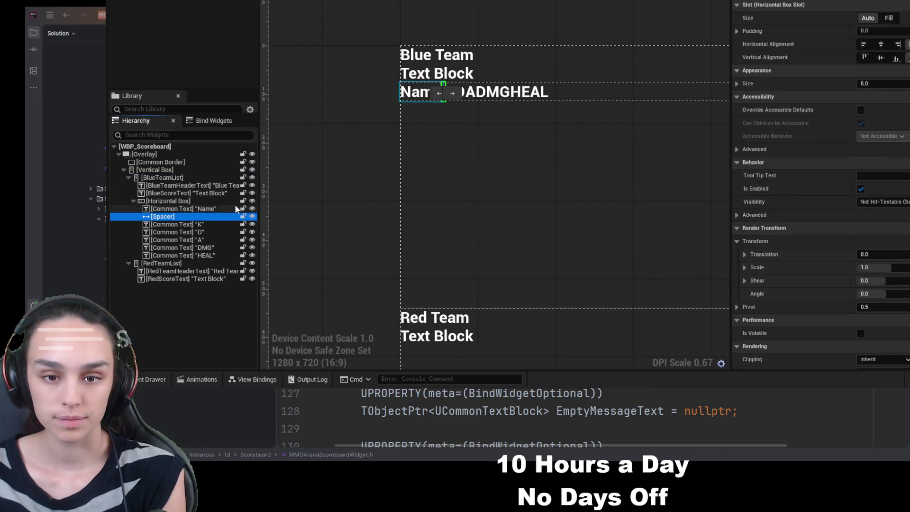
left_click(880, 83)
type("20")
key("Return")
left_click(601, 185)
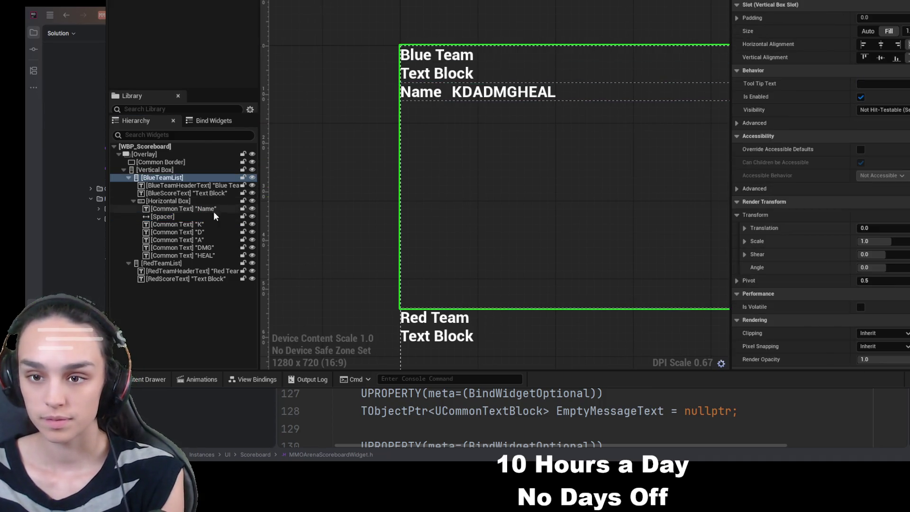
Copy the size-20 spacer and paste it after the K, D, A, DMG and HEAL labels
left_click(184, 216)
key("ctrl+c")
left_click(188, 232)
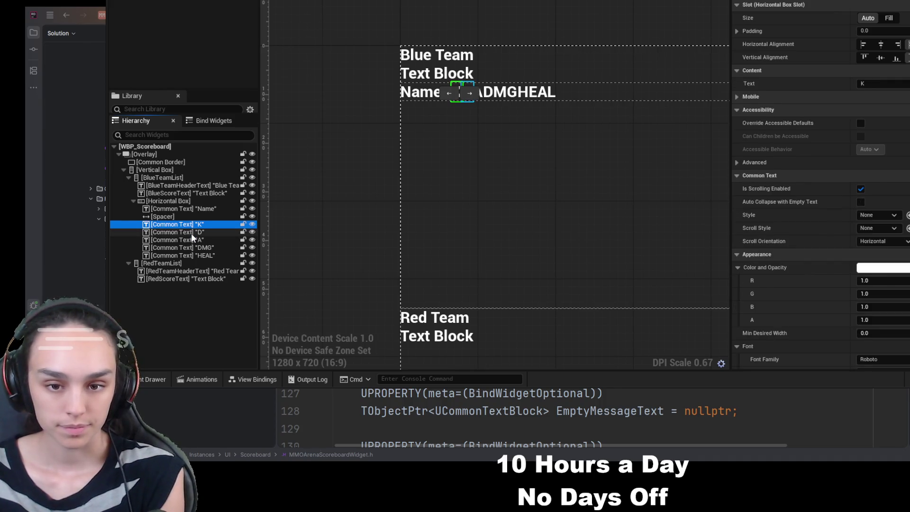
key("ctrl+v")
left_click(605, 226)
left_click(183, 232)
left_click(185, 240)
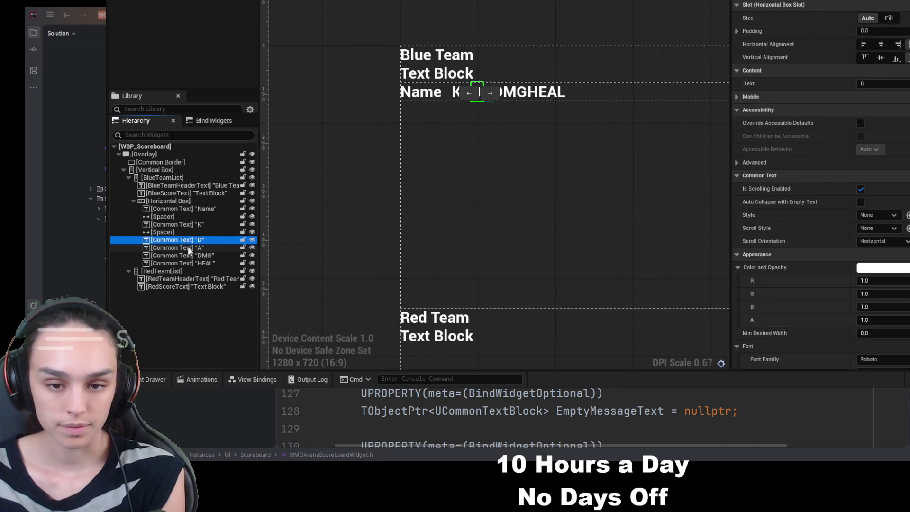
key("ctrl+v")
left_click(187, 256)
key("ctrl+v")
left_click(189, 271)
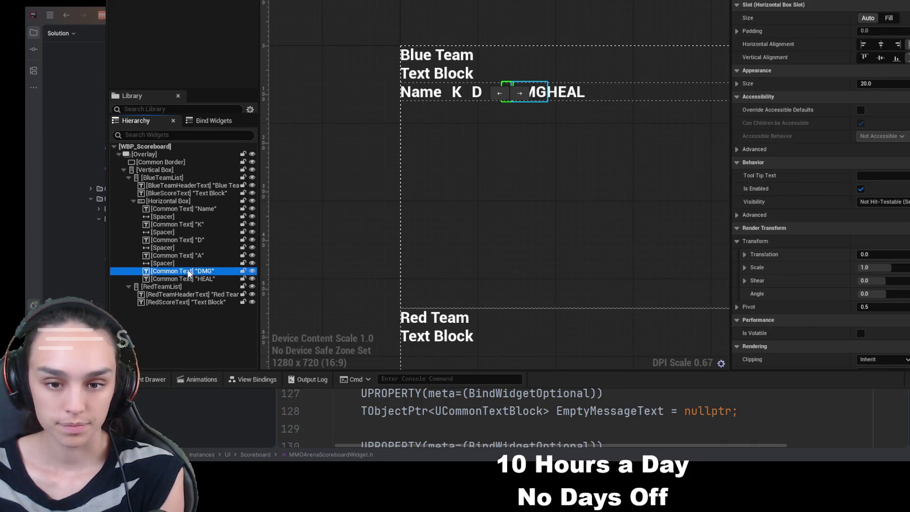
key("ctrl+v")
left_click(189, 287)
key("ctrl+v")
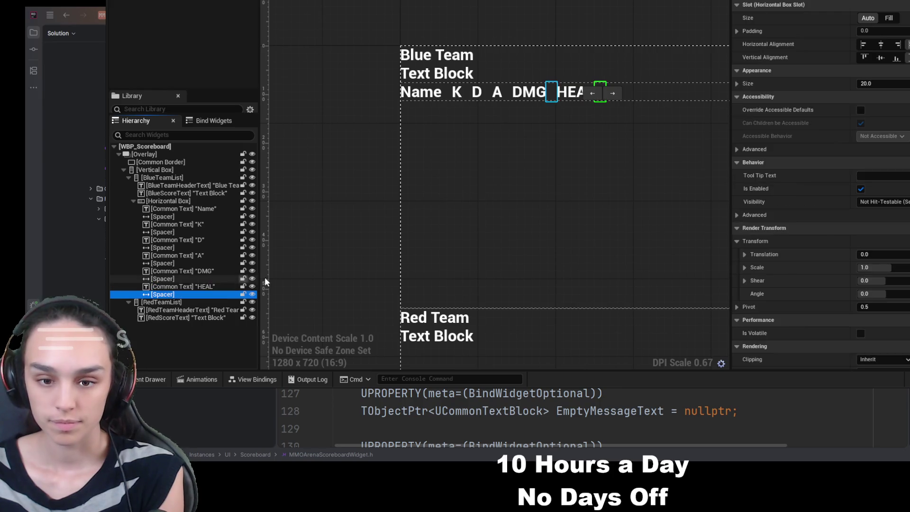
left_click(593, 197)
mouse_move(579, 154)
left_mouse_down()
mouse_move(336, 193)
mouse_move(560, 195)
left_mouse_up()
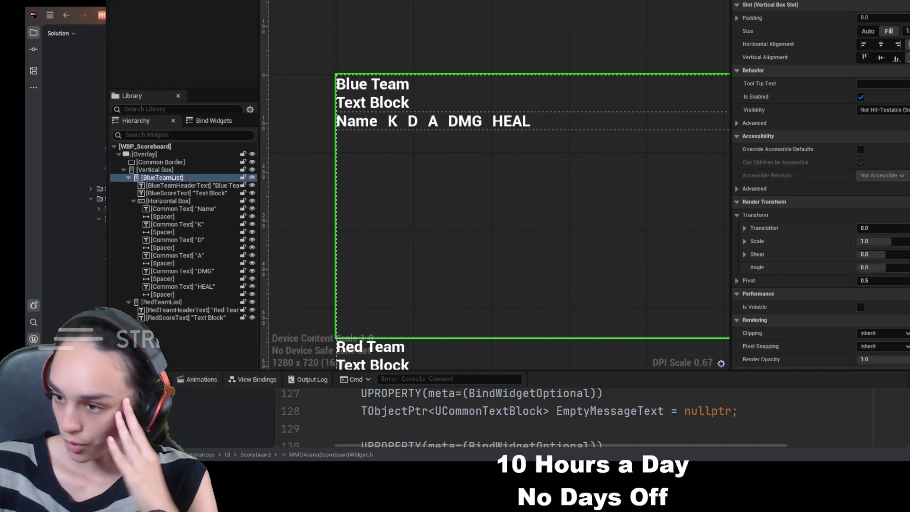
Rename the Blue Team list container to VerticalBox
left_click(194, 176)
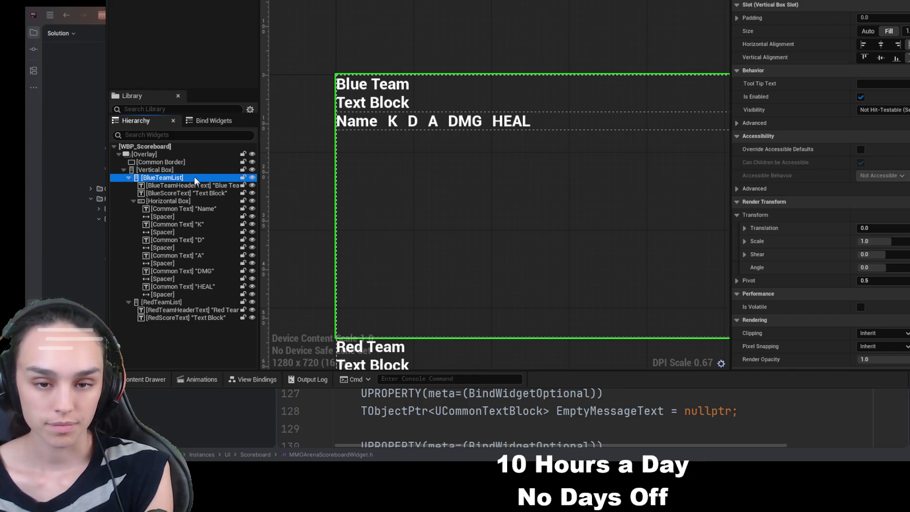
type("Vert")
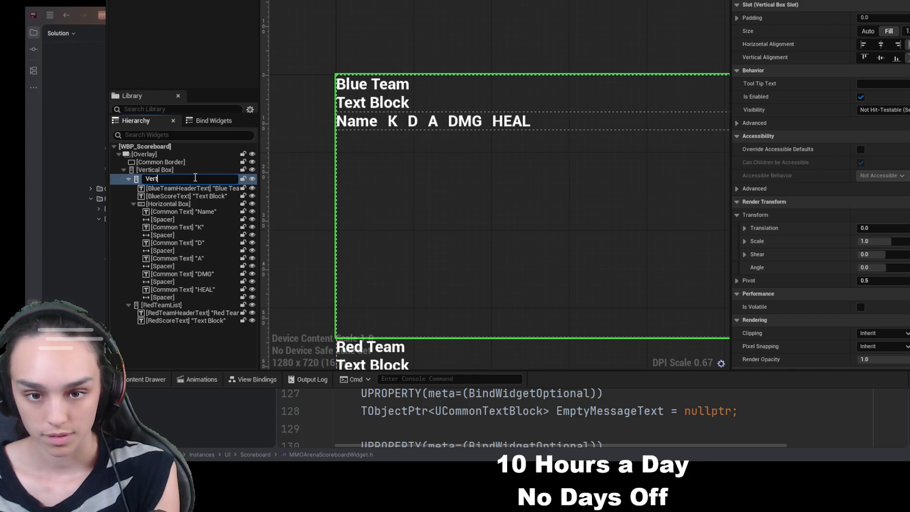
type("icalBox")
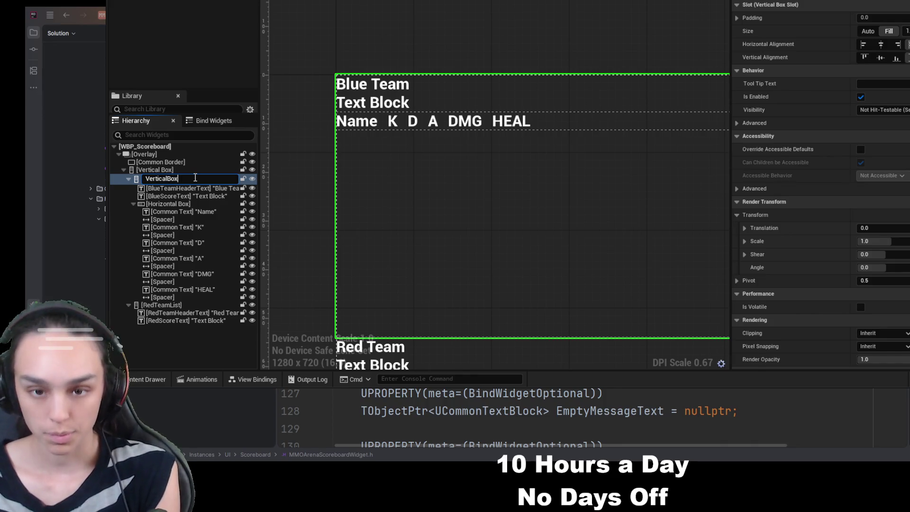
key("Return")
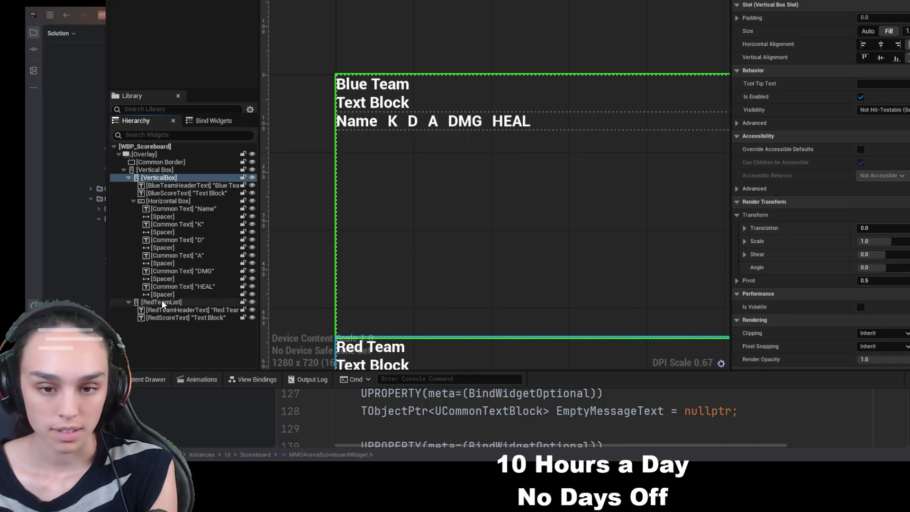
Rename the Red Team list container to VerticalBoxRed
double_click(120, 304)
type("VerticalBx")
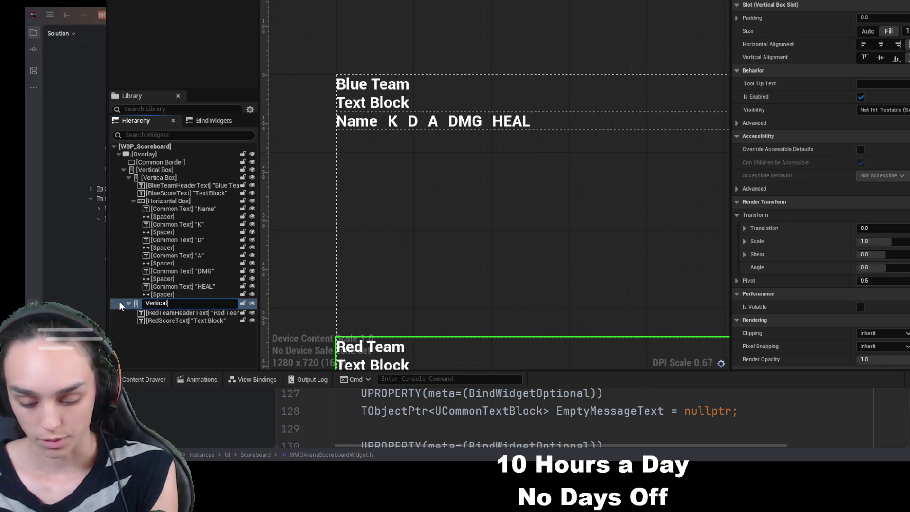
key("ctrl+a")
type("RedTeamList")
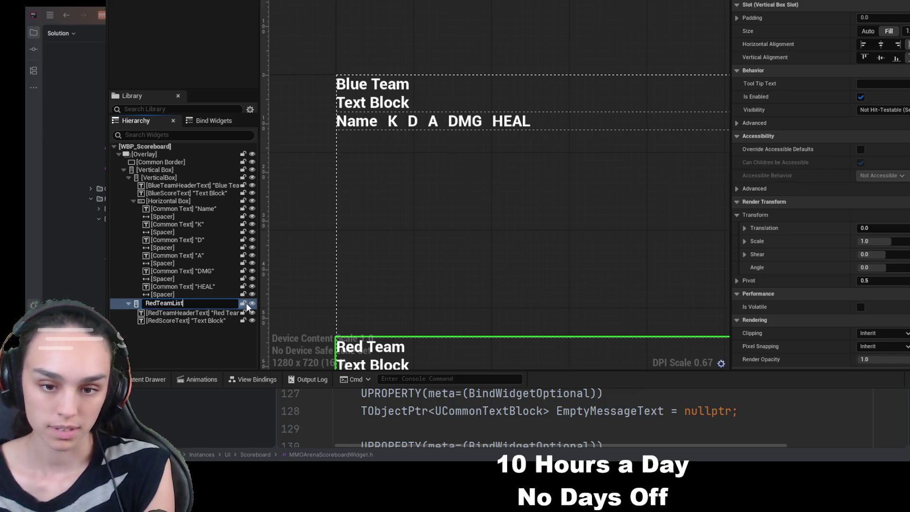
key("ctrl+a")
type("Vert")
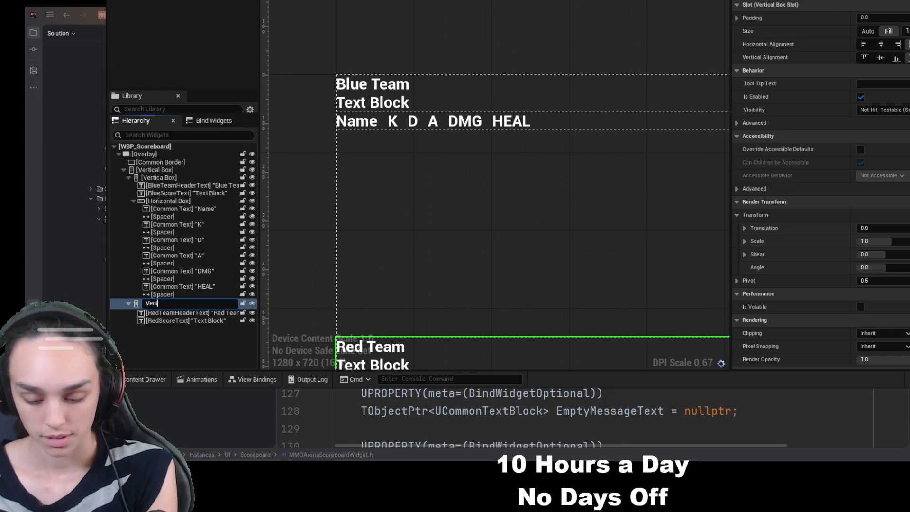
type("icalBox")
key("ctrl+a")
type("RedTeamLis")
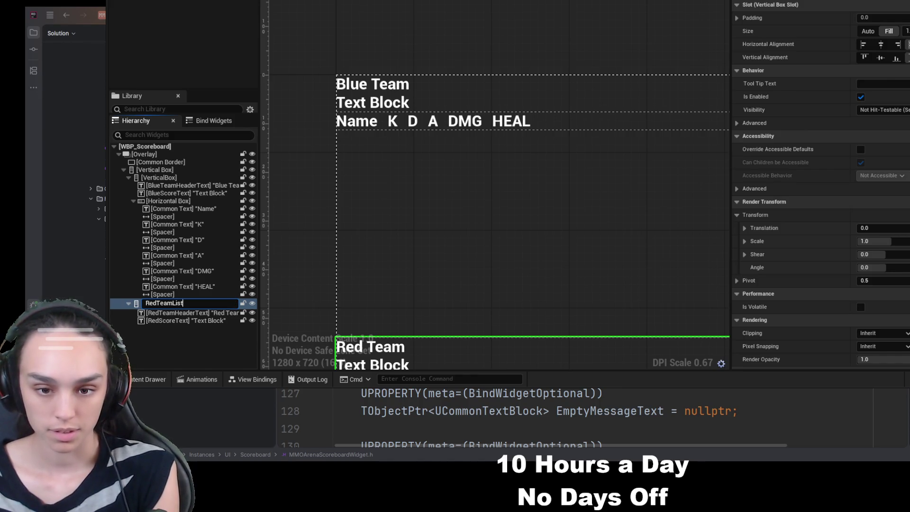
key("BackSpace")
key("BackSpace")
key("BackSpace")
type("Ve")
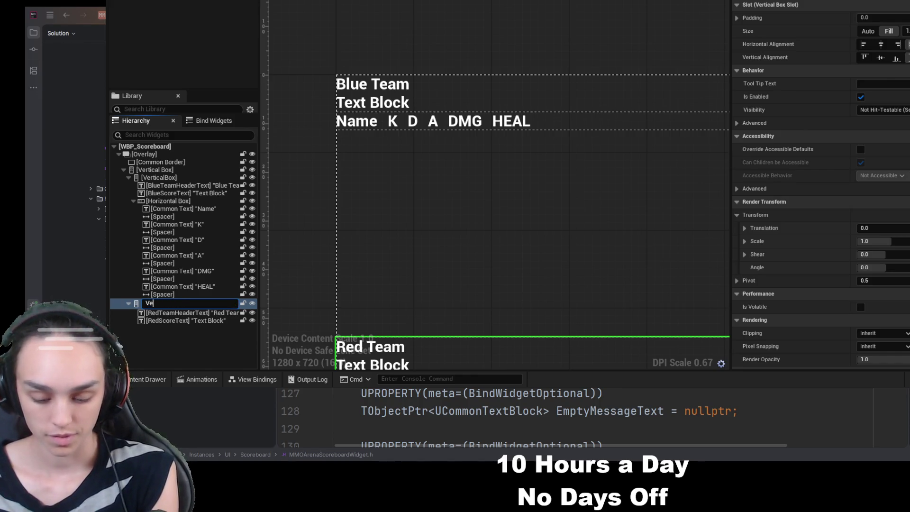
type("rticalBoxRed")
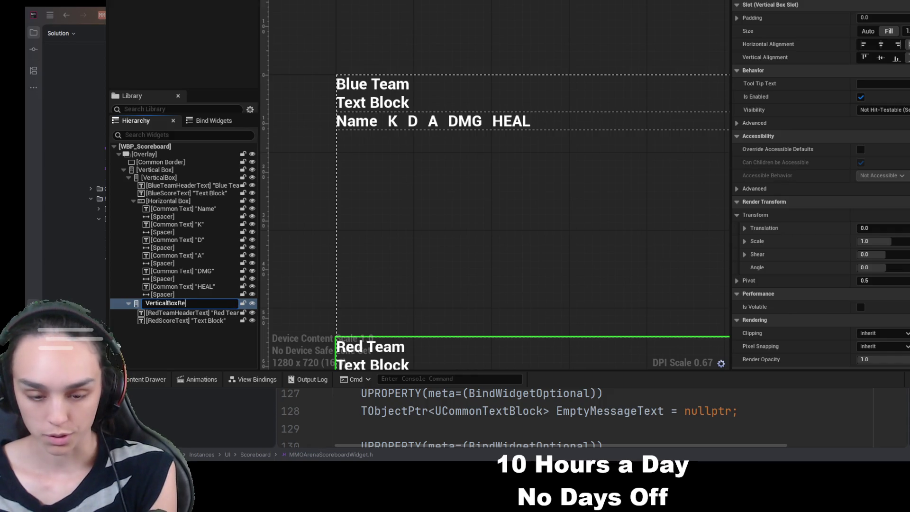
key("Return")
Rename the blue container VerticalBoxBlue and drop an empty Vertical Box into it
double_click(169, 176)
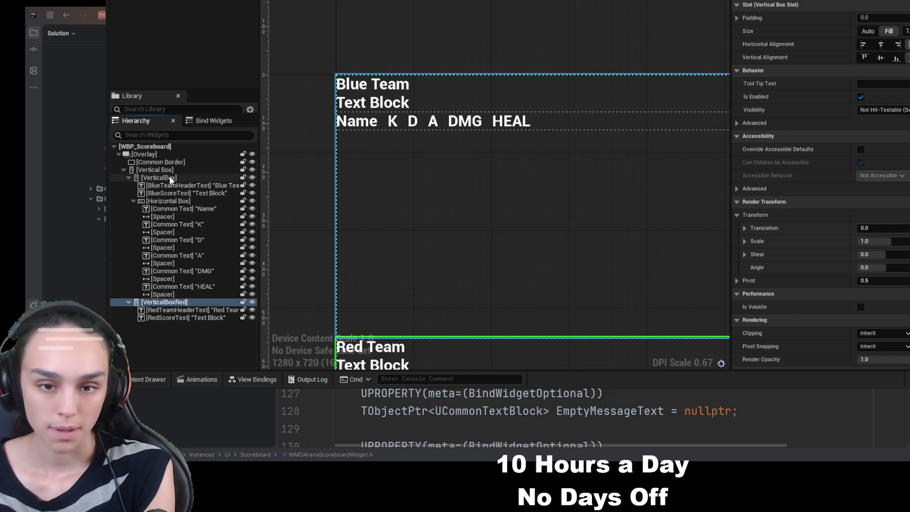
key("End")
type("Blue")
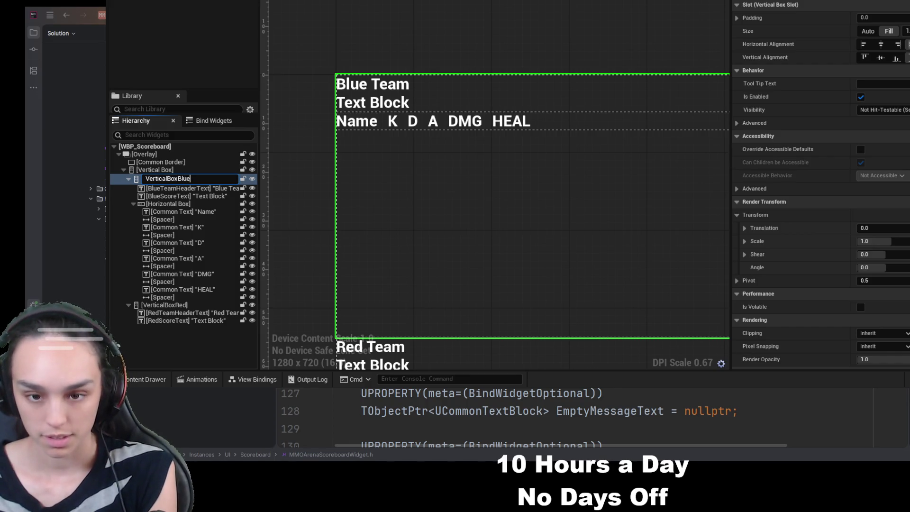
key("Return")
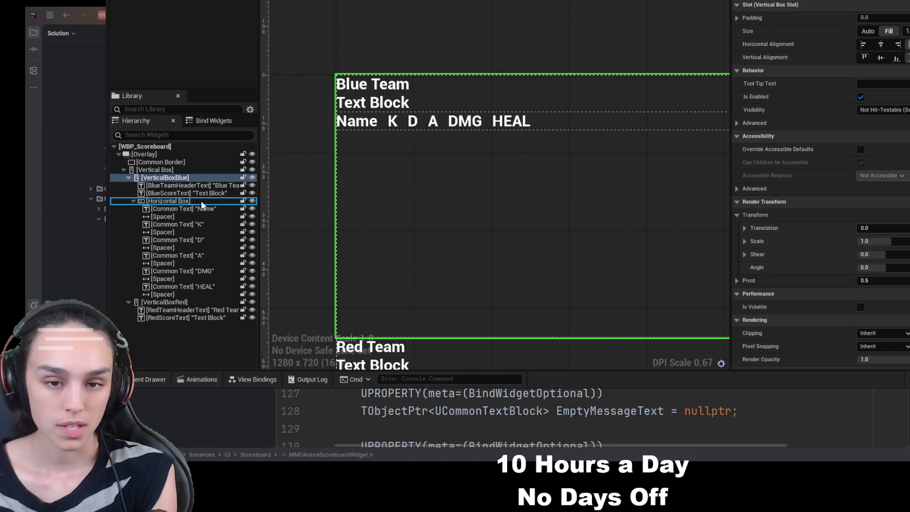
left_click_drag(201, 201, 184, 296)
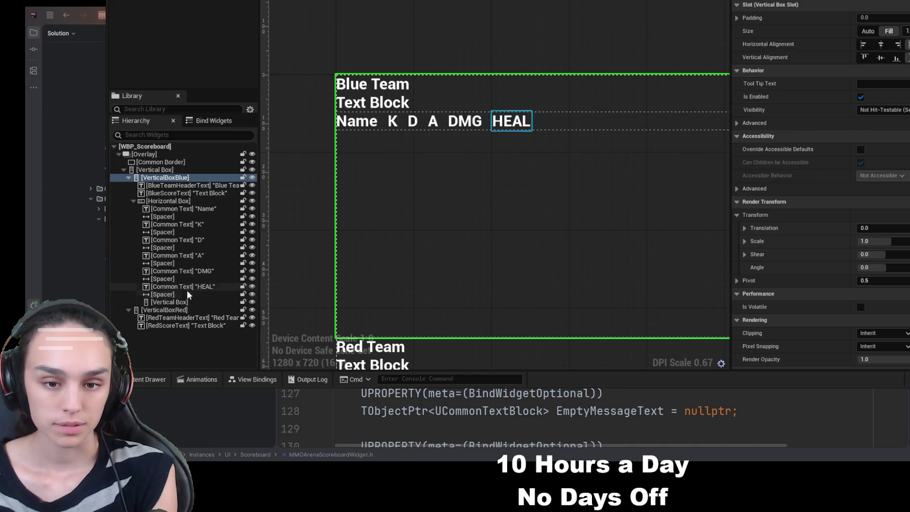
Move the new Vertical Box below the blue header row and name it BlueTeamList
left_click(179, 304)
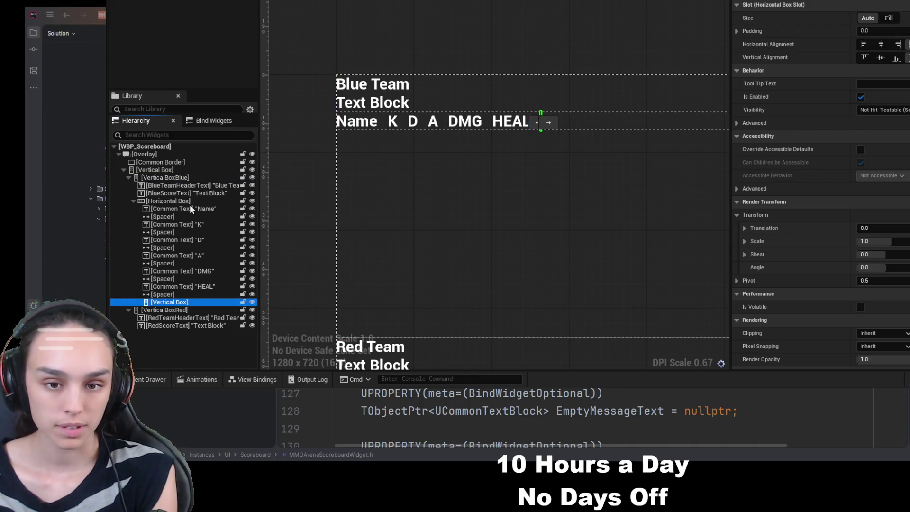
mouse_move(188, 195)
left_mouse_down()
mouse_move(158, 214)
mouse_move(167, 220)
mouse_move(169, 212)
left_mouse_up()
left_click(133, 209)
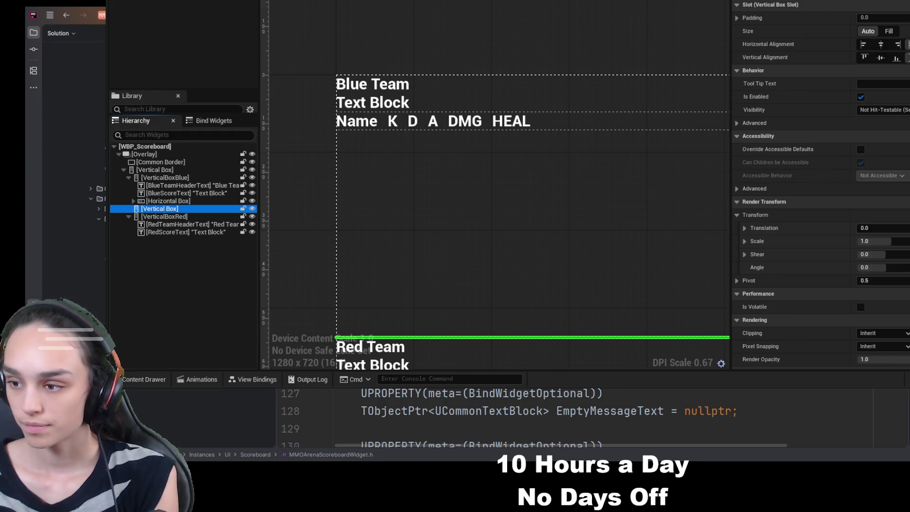
double_click(191, 209)
type("BlueTeamList")
key("Return")
Paste a copy of BlueTeamList into VerticalBoxRed and name it RedTeamList
left_click(184, 209)
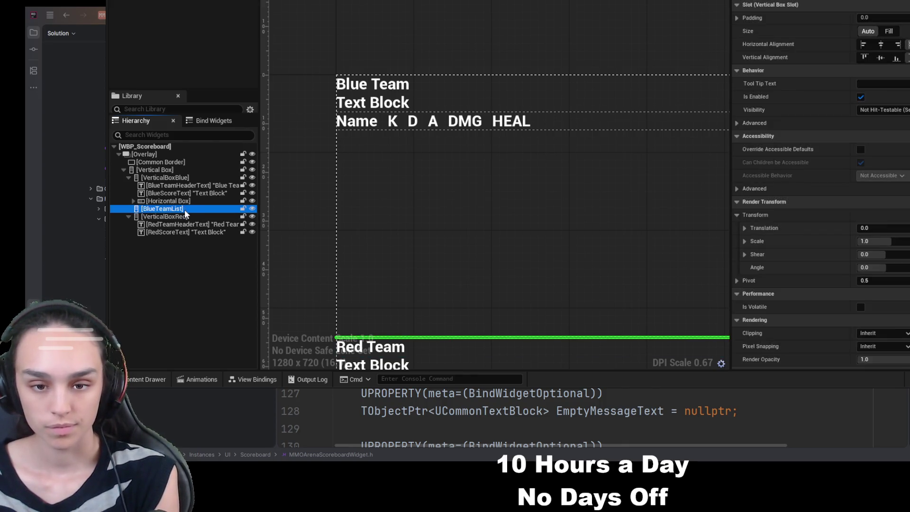
key("ctrl+v")
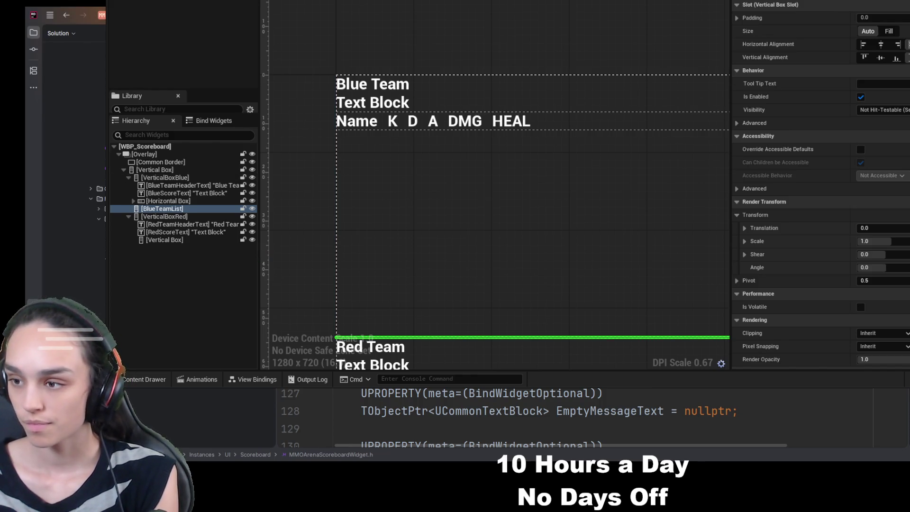
double_click(197, 240)
type("RedTeamList")
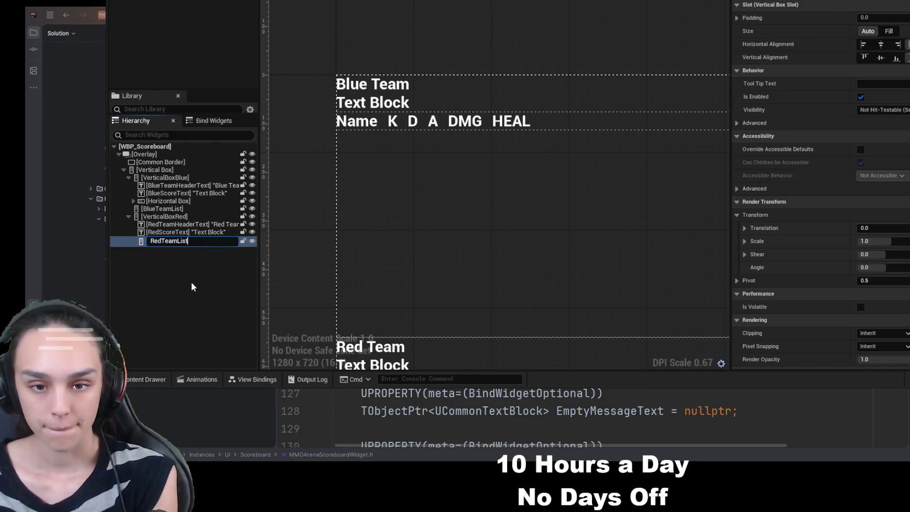
key("Return")
Copy the blue Horizontal Box header row into VerticalBoxRed, placed above RedTeamList
left_click(167, 201)
key("ctrl+c")
left_click(166, 216)
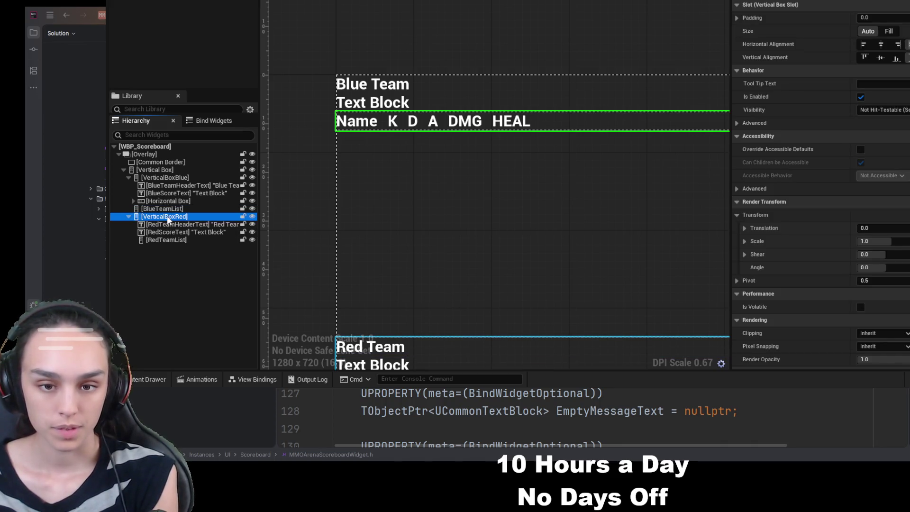
key("ctrl+v")
left_click_drag(166, 249, 166, 238)
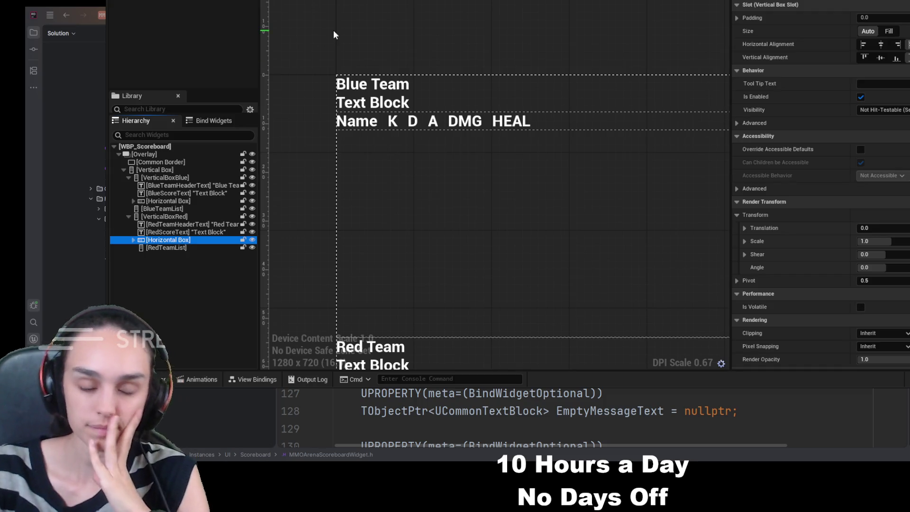
left_click(165, 90)
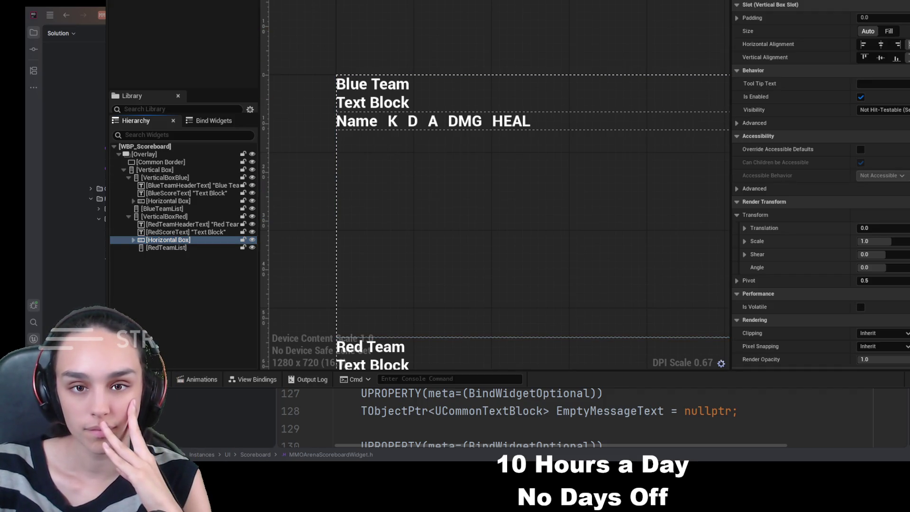
scroll(508, 251, "down", 3)
left_click_drag(508, 251, 440, 127)
scroll(463, 171, "up", 1)
left_click_drag(463, 172, 478, 146)
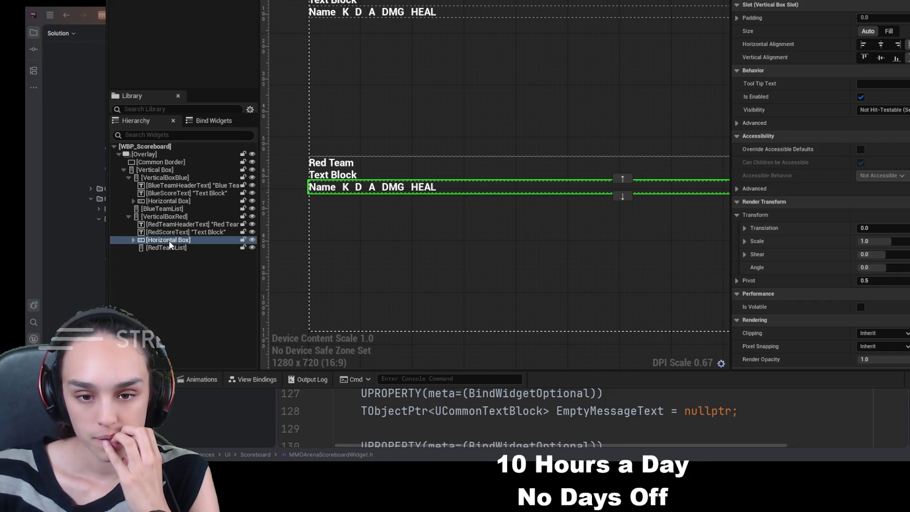
Centre the red and blue header rows both horizontally and vertically
left_click(881, 44)
left_click(881, 57)
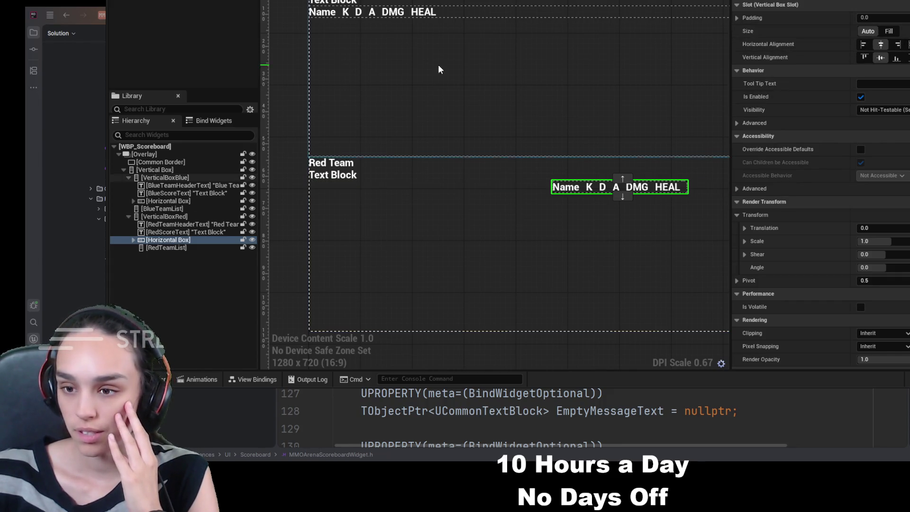
left_click(169, 201)
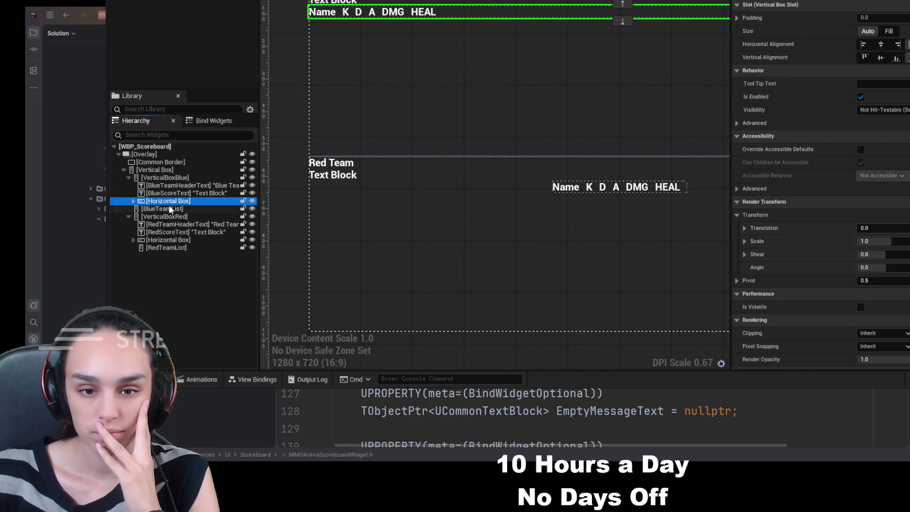
left_click(881, 44)
left_click(880, 57)
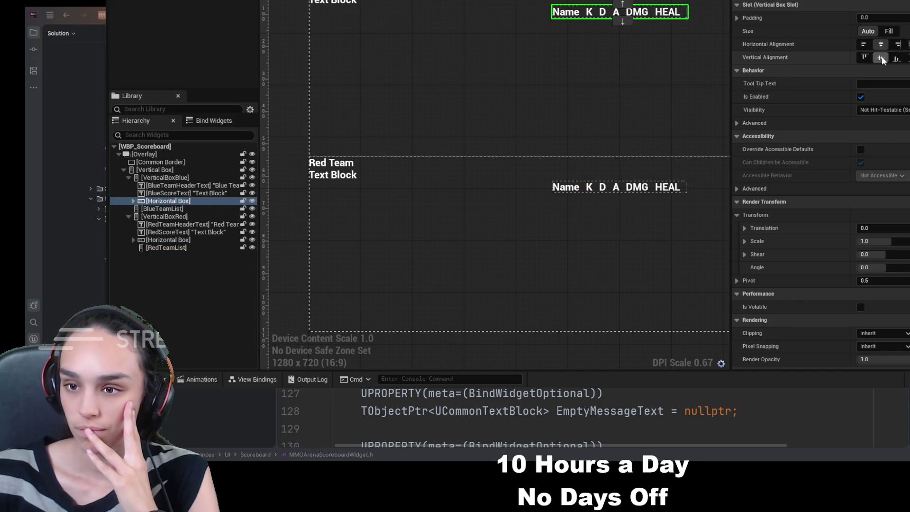
left_click_drag(582, 126, 488, 118)
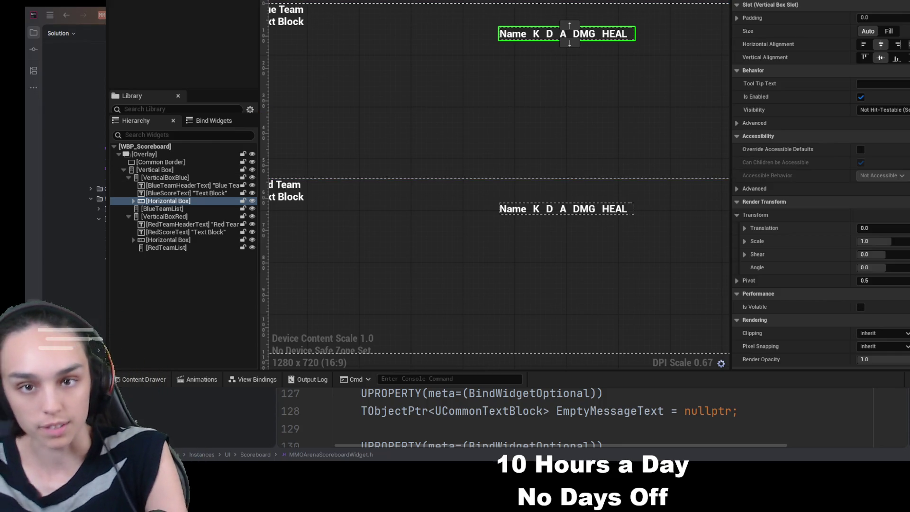
scroll(612, 149, "down", 4)
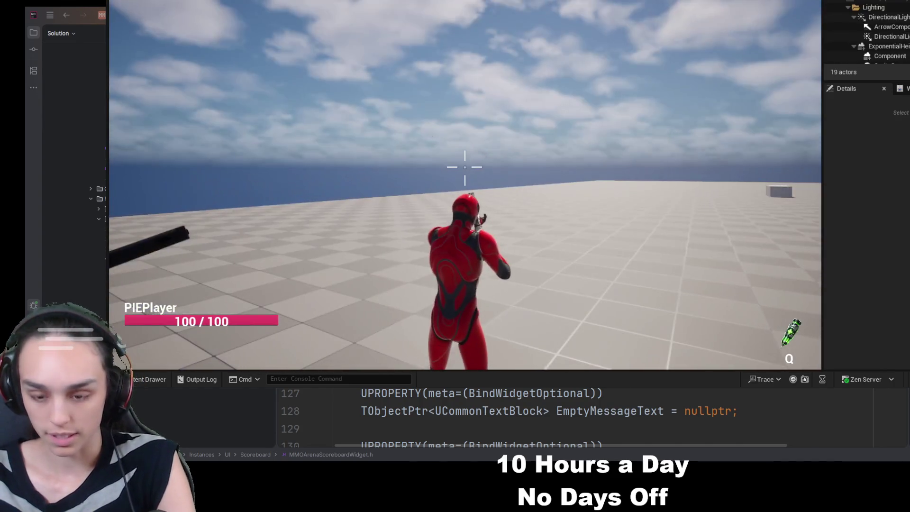
Show the in-game scoreboard with Tab to check the PIEPlayer rows, then stop with Esc
key("Tab")
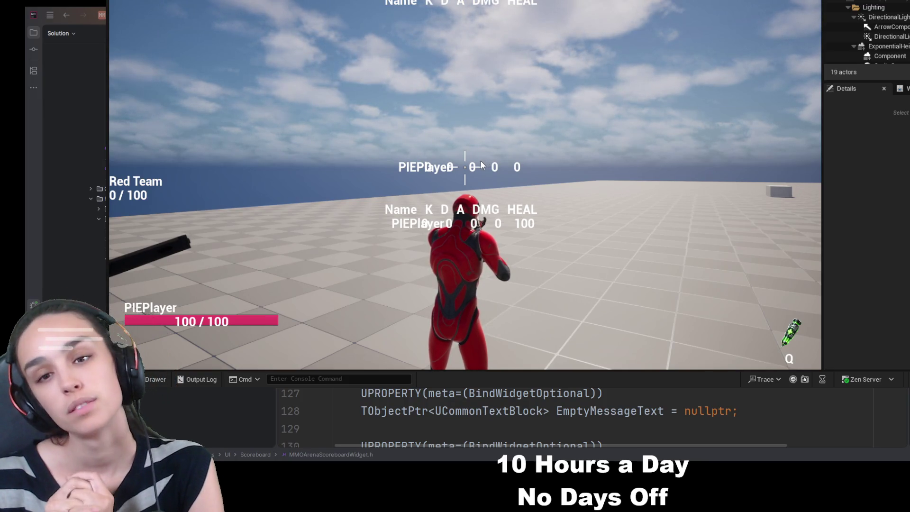
key("Escape")
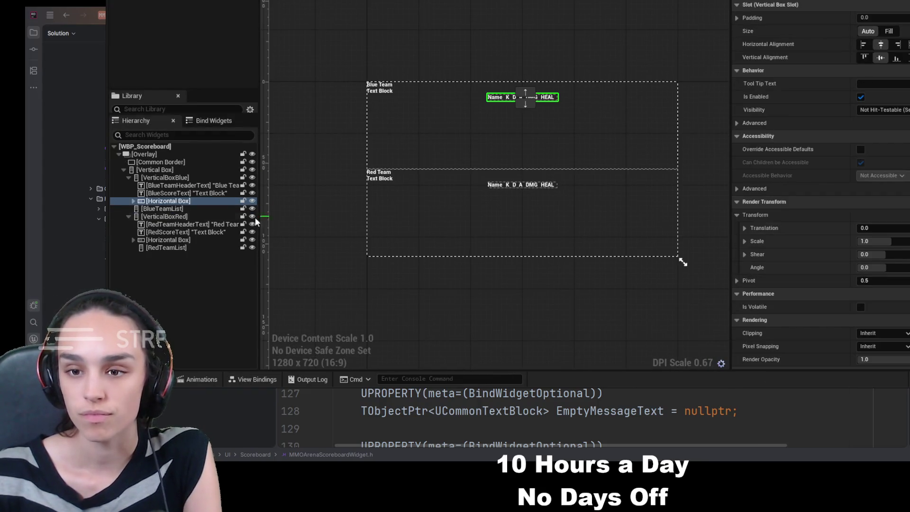
In WBP_Scoreboard, compare the areas covered by BlueTeamList and RedTeamList
scroll(681, 261, "up", 3)
left_click(229, 201)
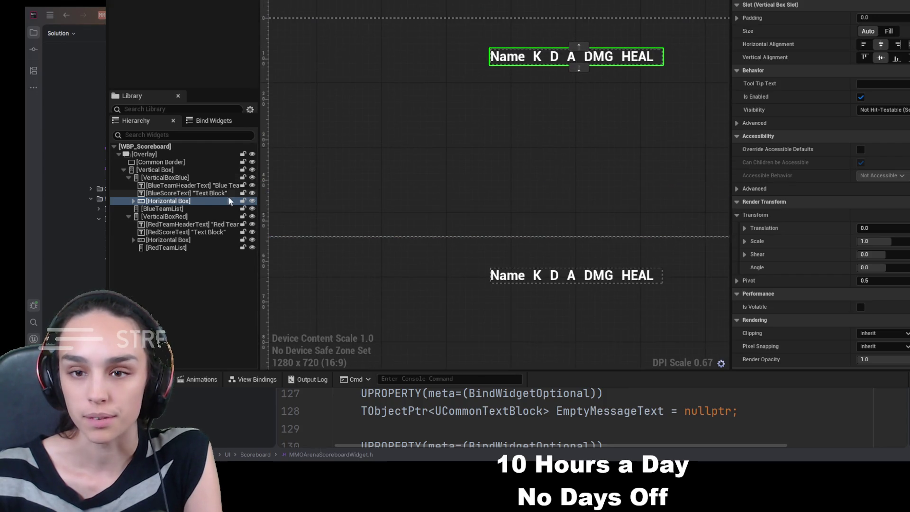
left_click(194, 194)
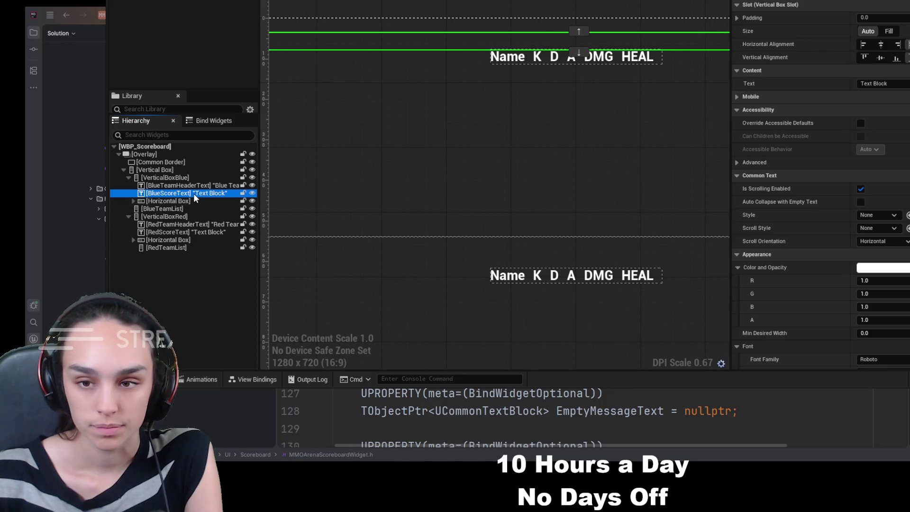
left_click(204, 202)
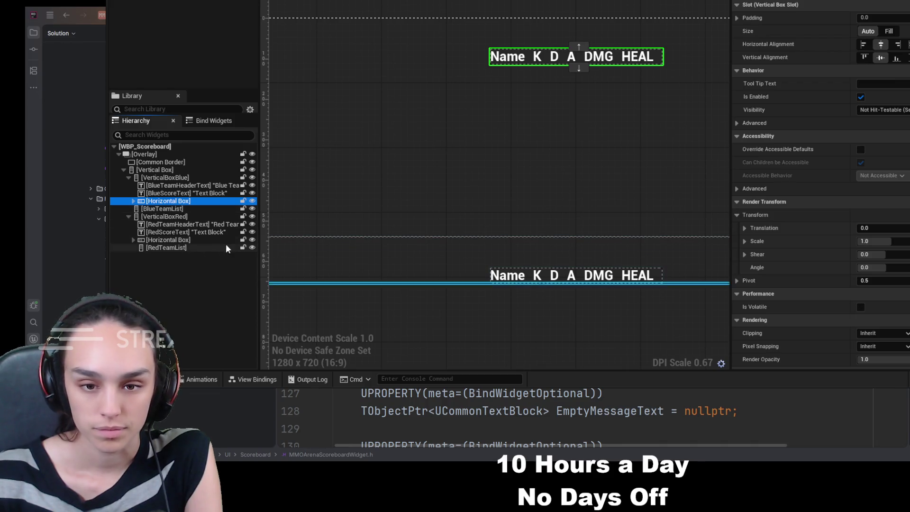
left_click(161, 209)
scroll(446, 219, "down", 2)
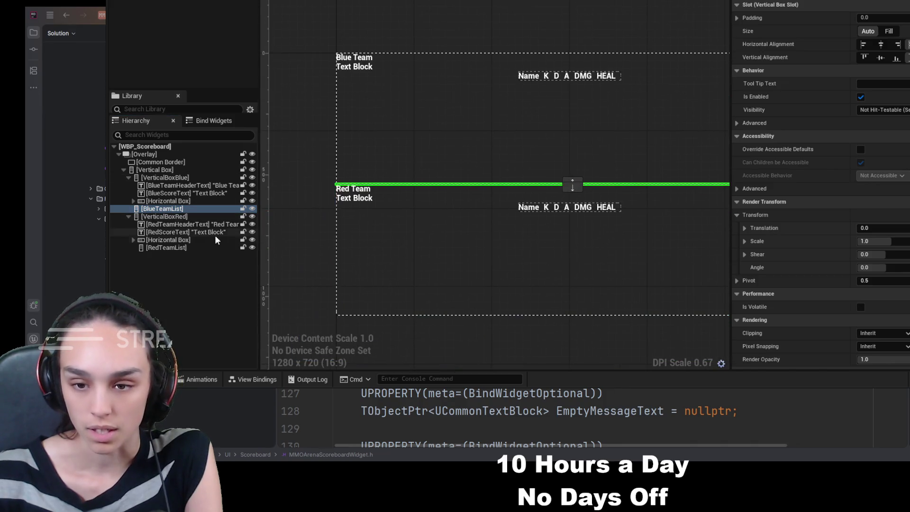
left_click(199, 248)
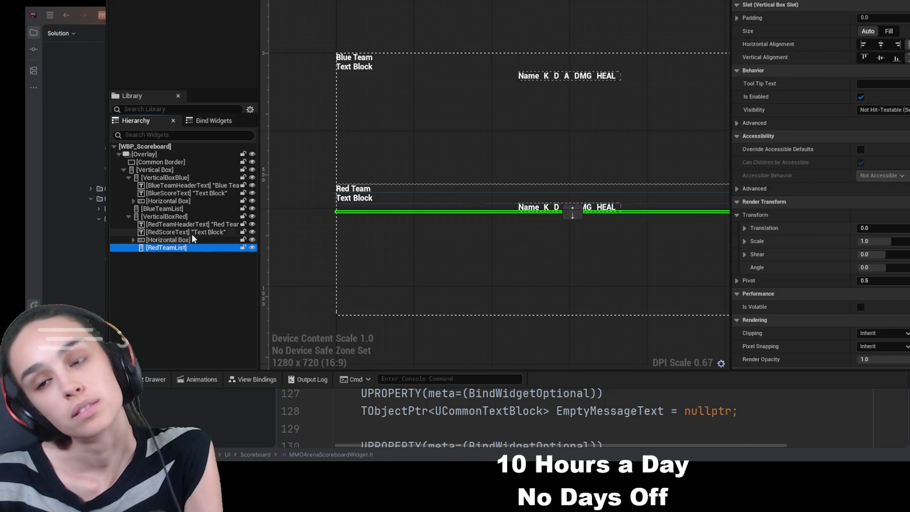
left_click(183, 209)
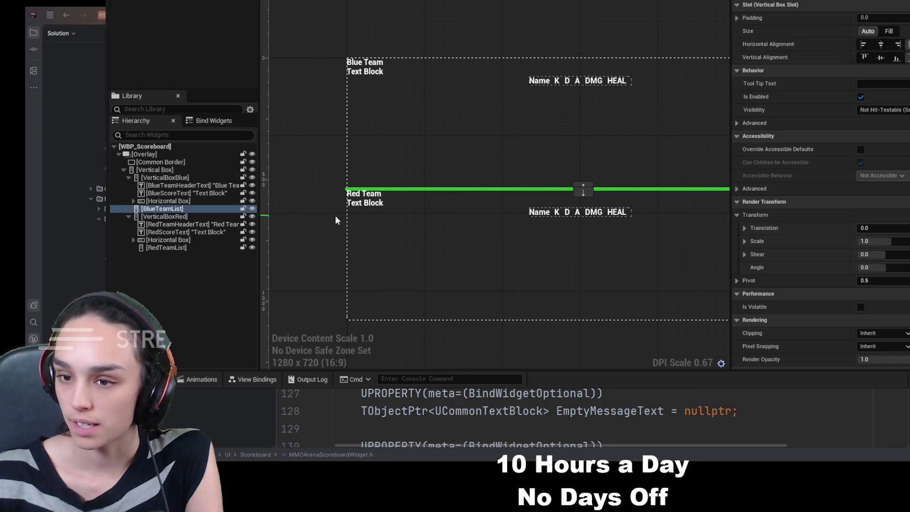
left_click(224, 249)
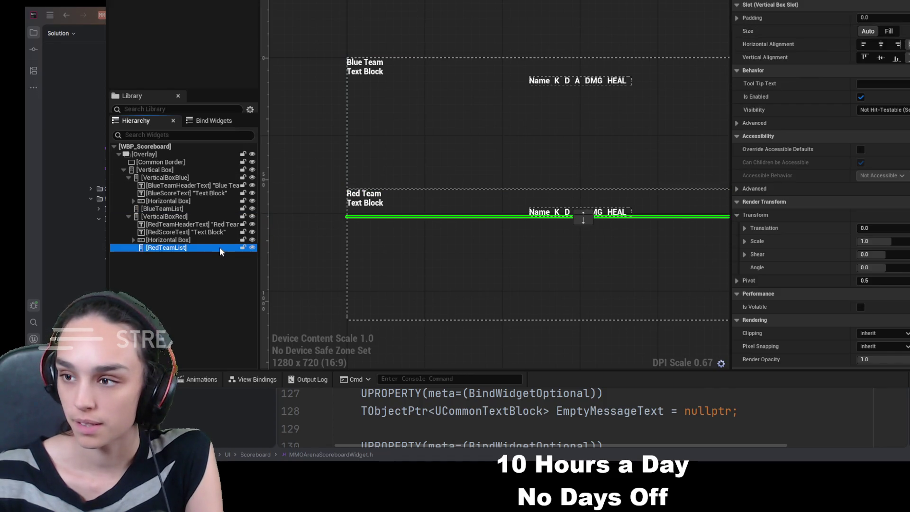
left_click(184, 209)
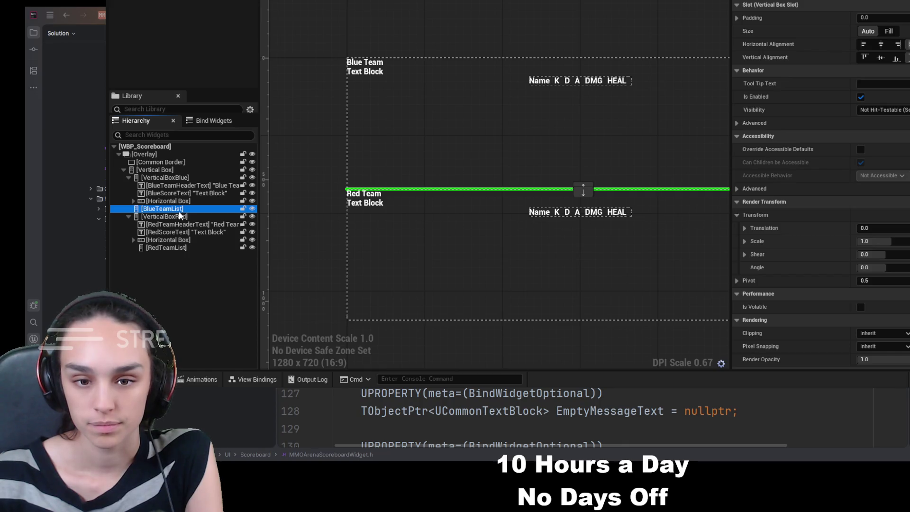
Drag BlueTeamList into VerticalBoxBlue as its last child
left_click(128, 178)
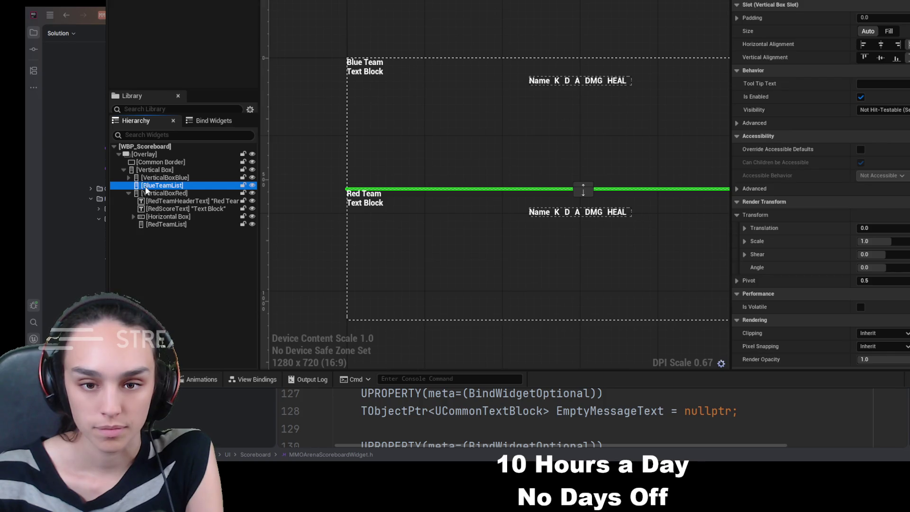
left_click(129, 194)
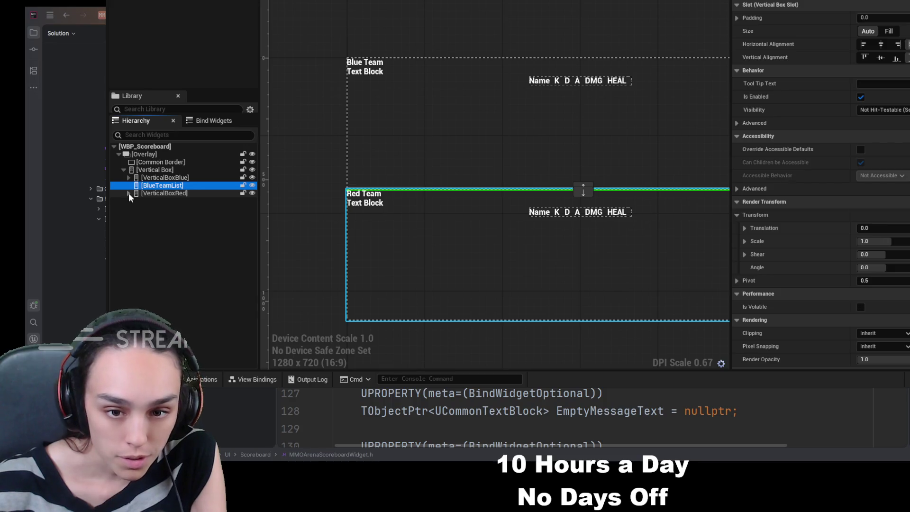
left_click(129, 178)
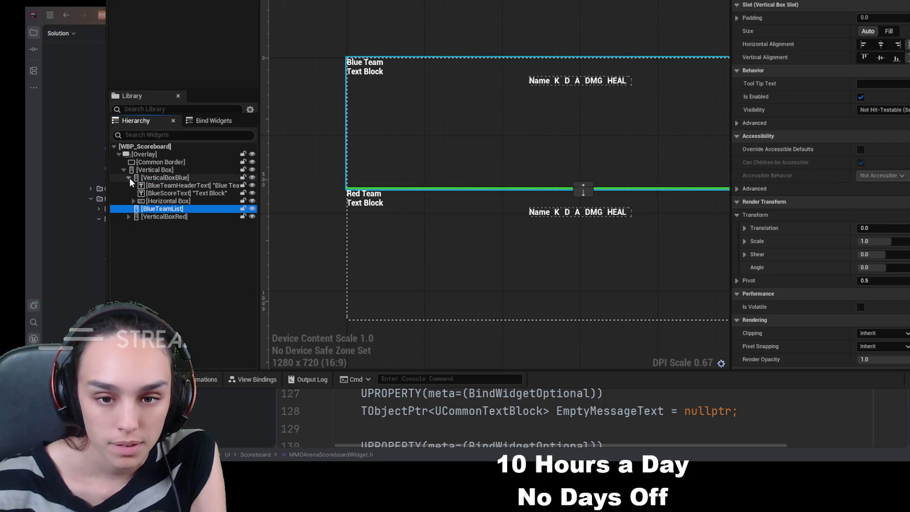
left_click_drag(161, 209, 155, 181)
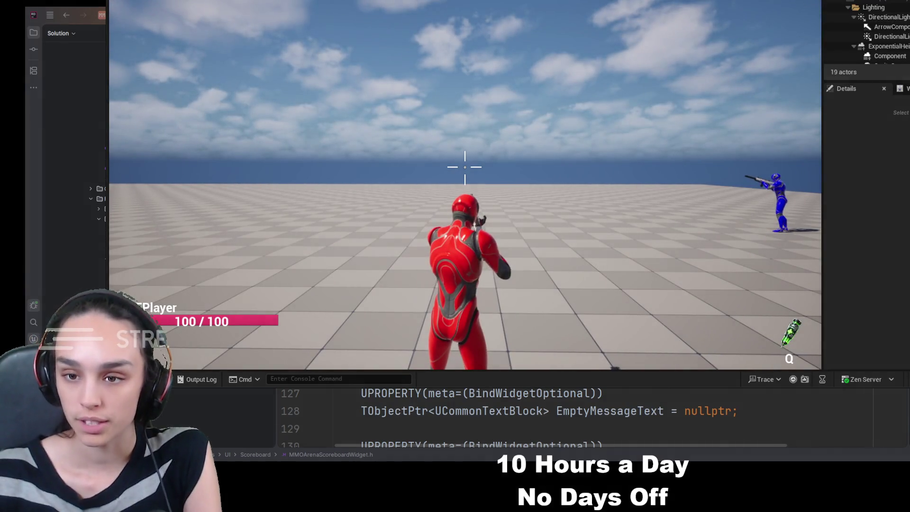
Show the scoreboard in play to inspect the cramped stat columns, then stop the session
key("Tab")
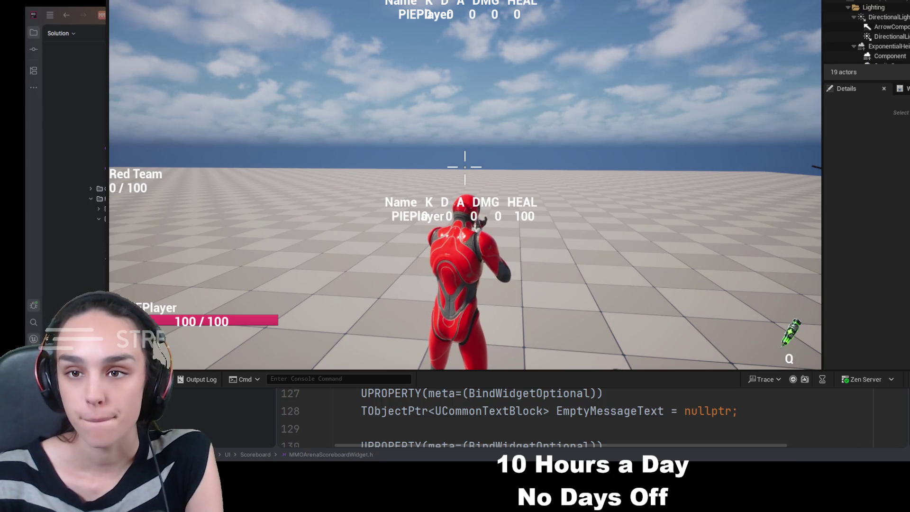
key("Escape")
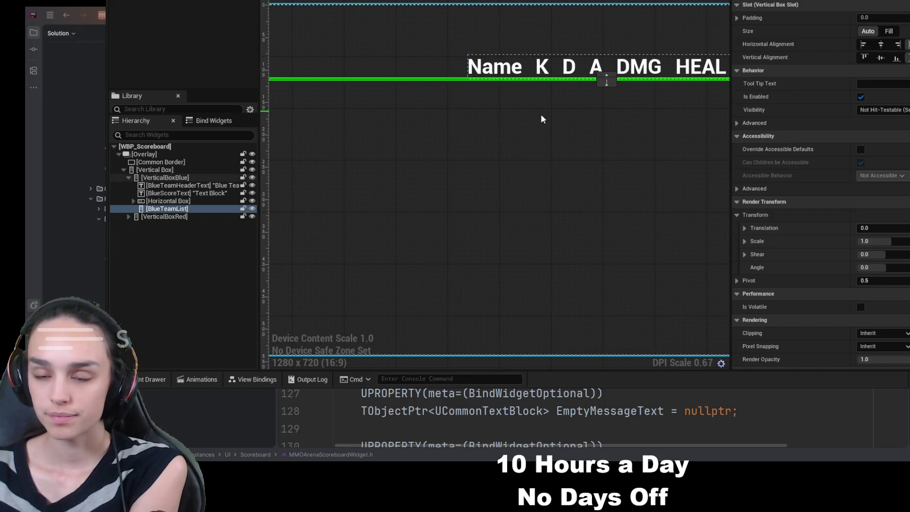
scroll(565, 128, "down", 1)
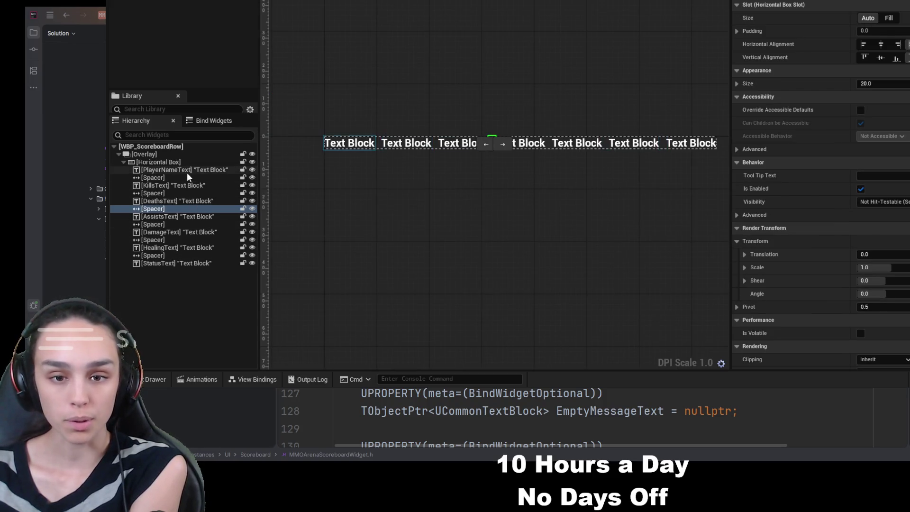
Open WBP_ScoreboardRow and size the spacer after PlayerNameText to 75
left_click(187, 172)
left_click(186, 177)
left_click(873, 83)
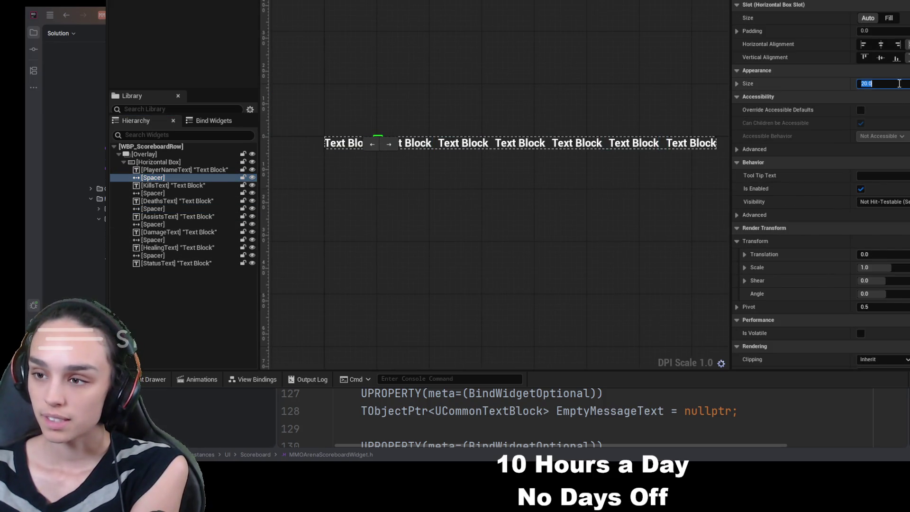
type("40")
key("Return")
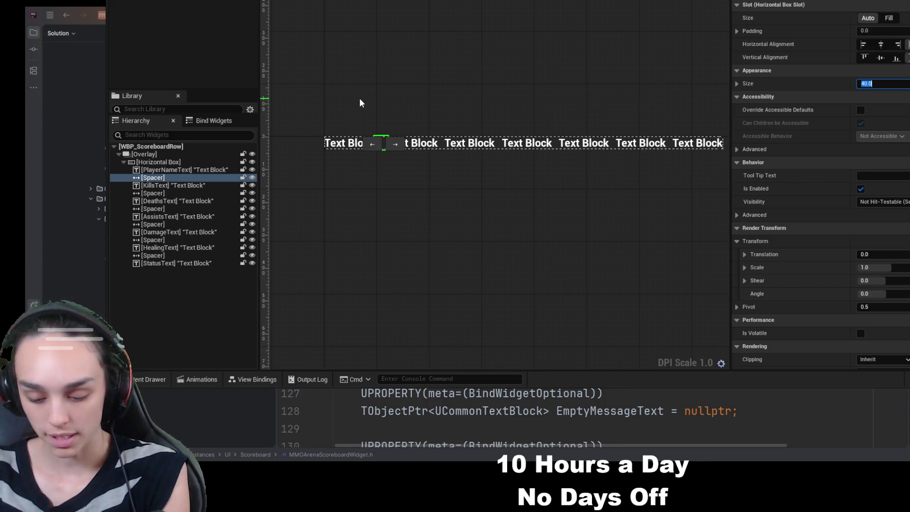
type("50")
key("Return")
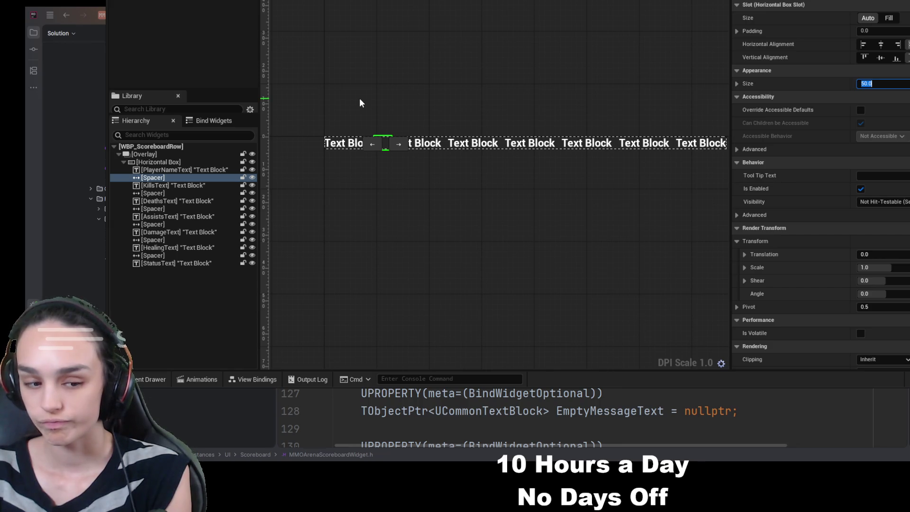
type("100")
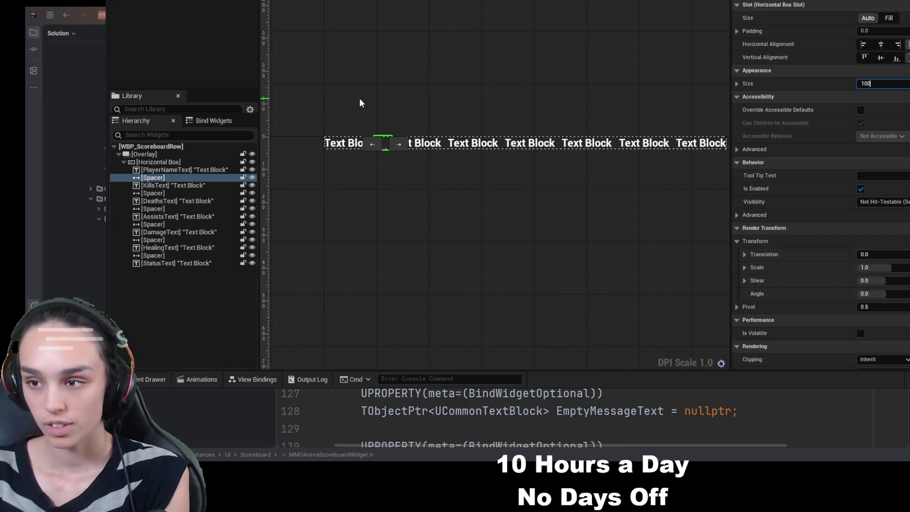
key("Return")
key("BackSpace")
type("75")
key("Return")
Duplicate spacers between the row's stat text blocks, undoing the extra copy
left_click(135, 201)
left_click(163, 178)
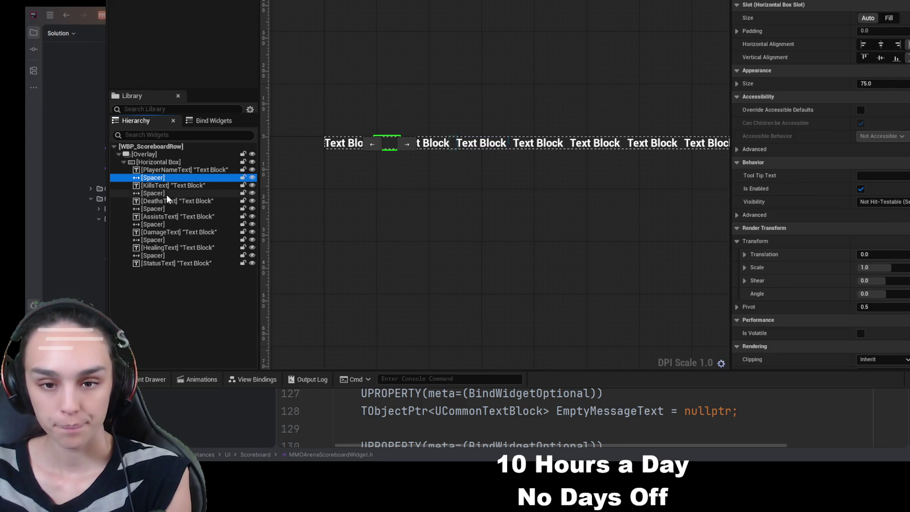
left_click(166, 193)
key("ctrl+d")
left_click(168, 216)
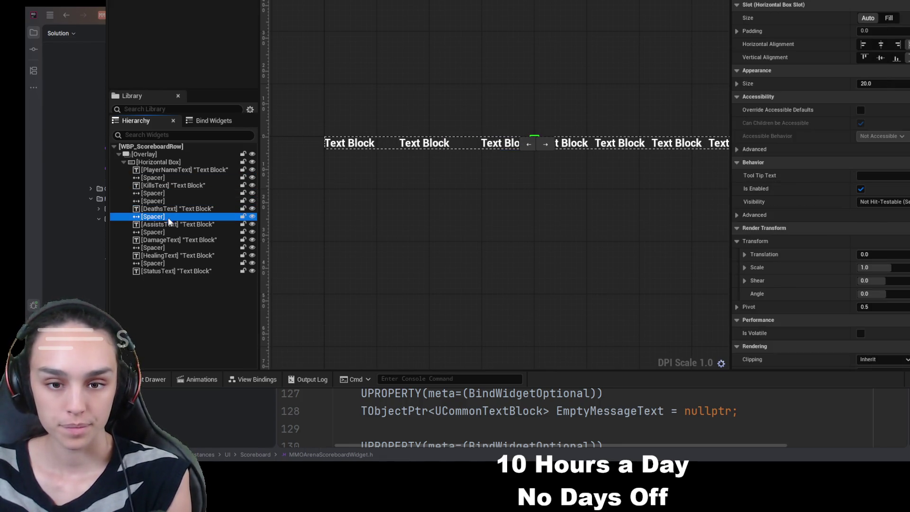
left_click(164, 232, "ctrl")
left_click(157, 248, "ctrl")
left_click(158, 263, "ctrl")
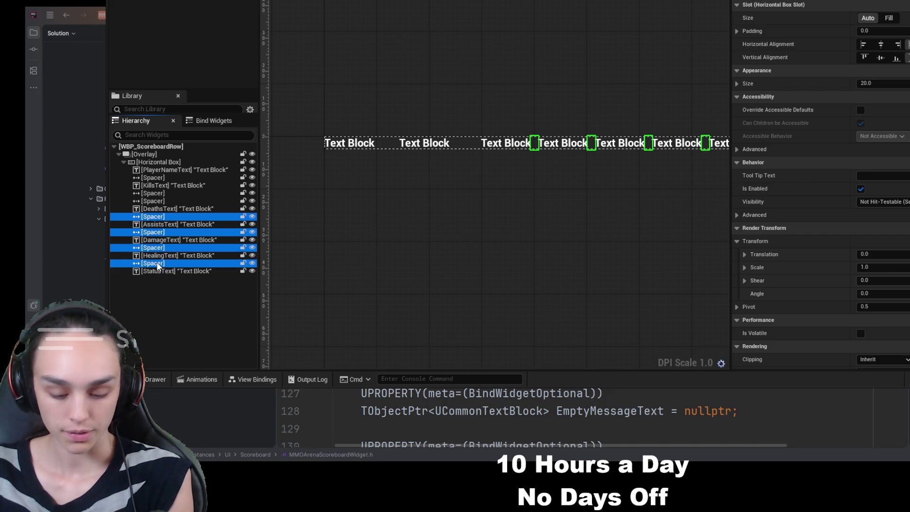
left_click(196, 217)
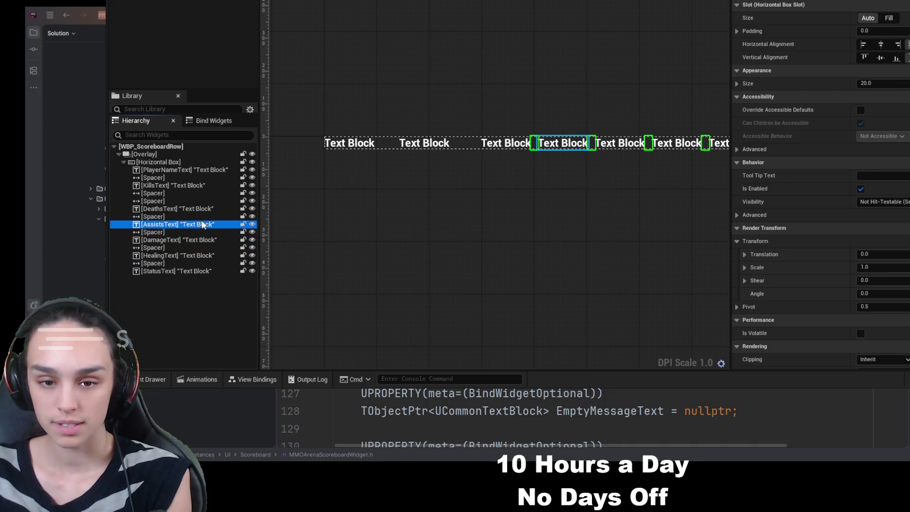
key("ctrl+d")
left_click(180, 240)
key("ctrl+d")
key("ctrl+z")
key("ctrl+z")
key("ctrl+z")
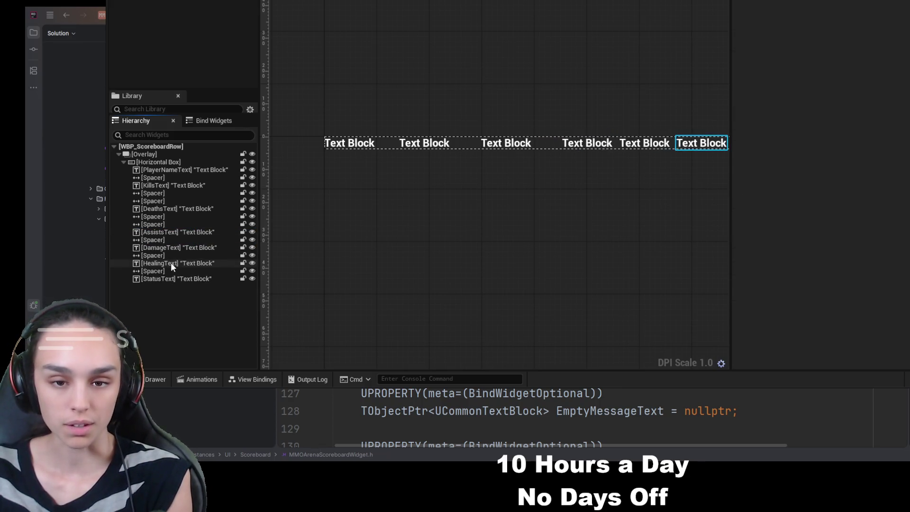
Set the spacers after KillsText and DeathsText to size 75
left_click(171, 177)
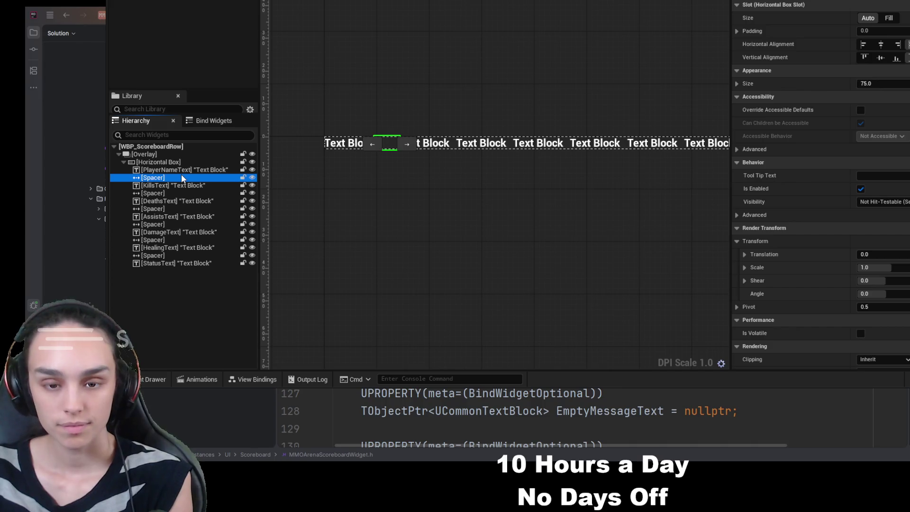
left_click(175, 194)
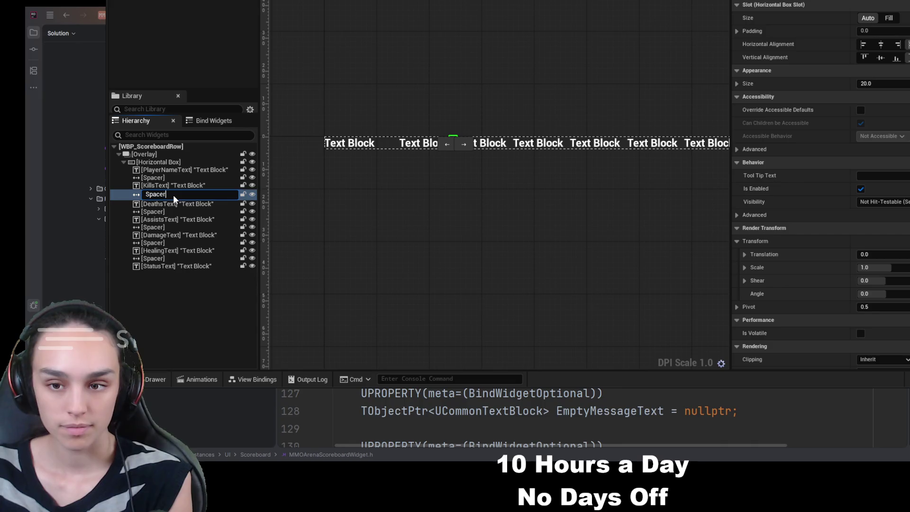
left_click(181, 171)
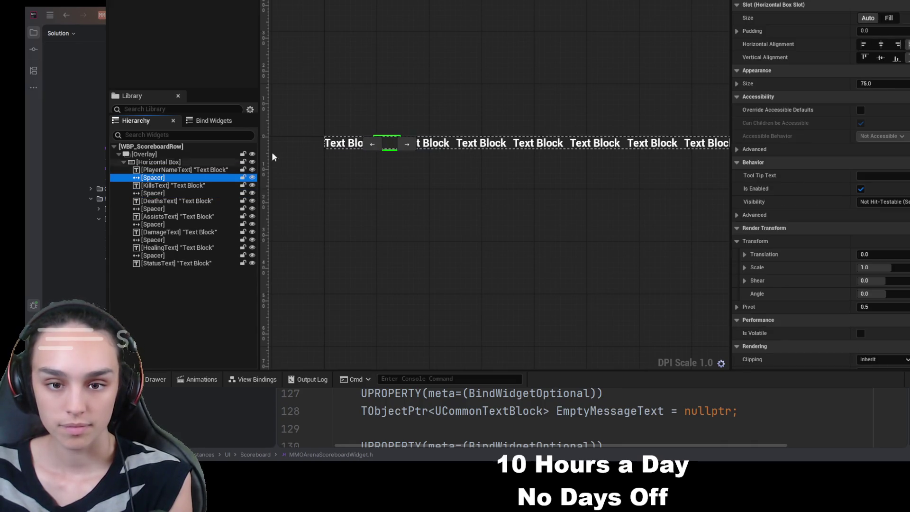
left_click(203, 186)
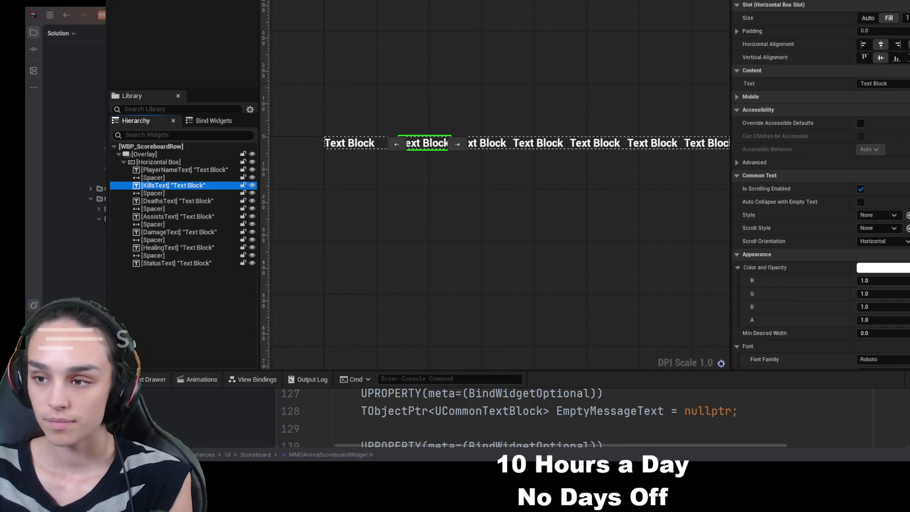
left_click(205, 193)
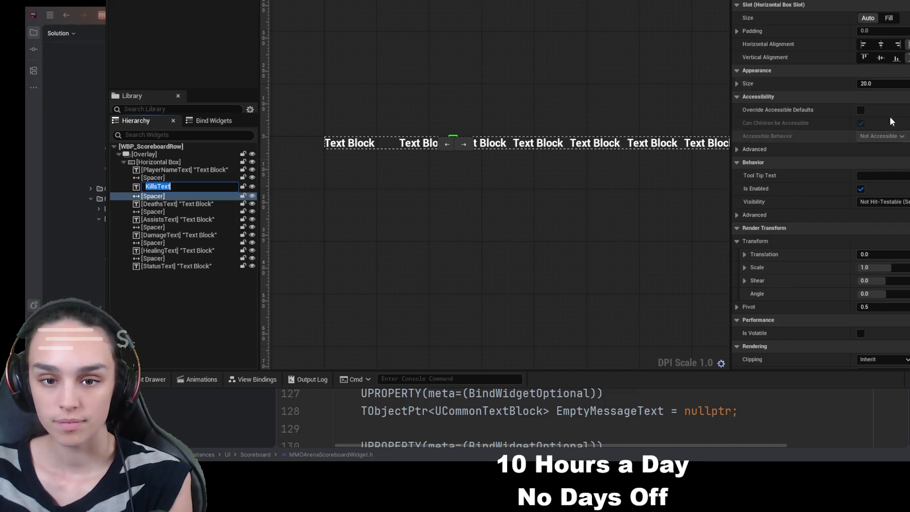
left_click(900, 86)
type("75")
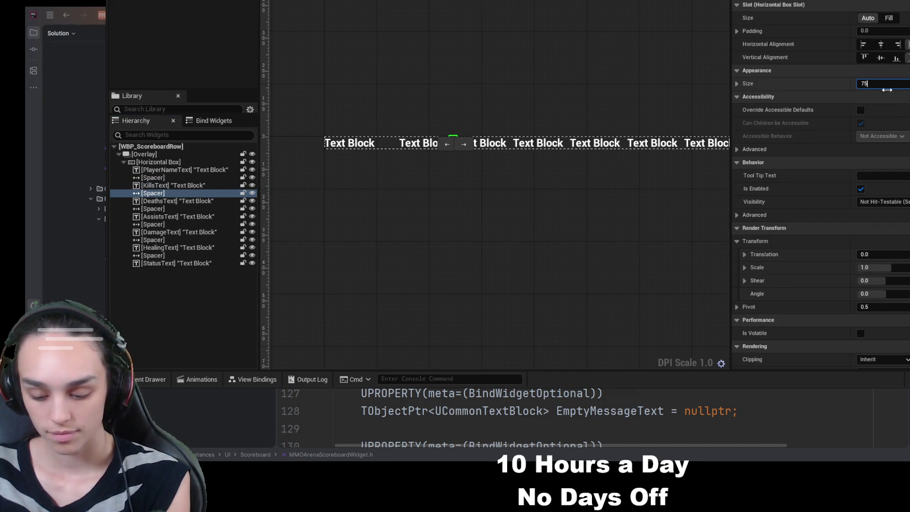
key("Return")
left_click(193, 209)
left_click(901, 84)
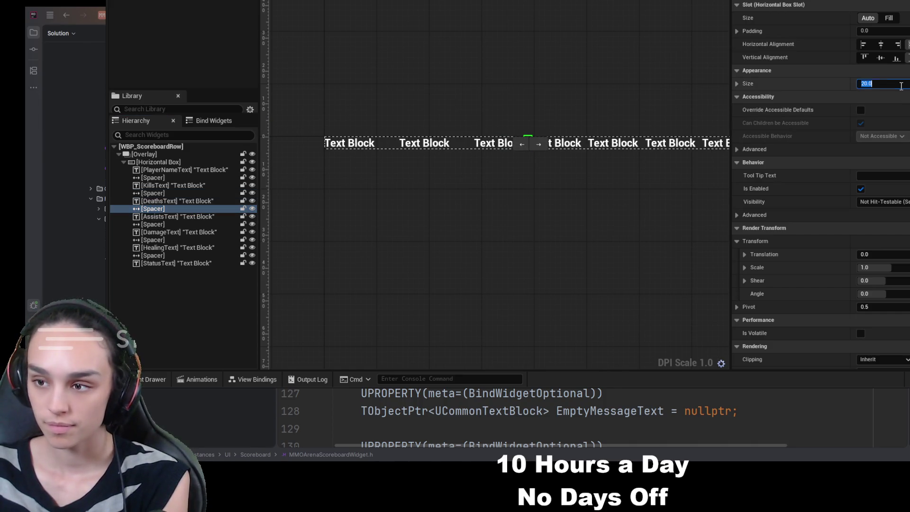
type("75")
key("Return")
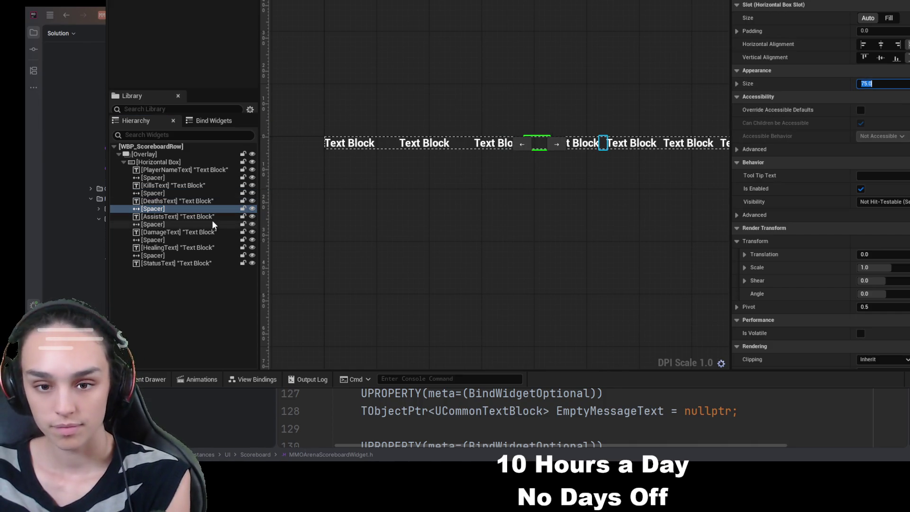
Set the spacers after AssistsText, DamageText and HealingText to size 75
left_click(203, 226)
left_click(882, 83)
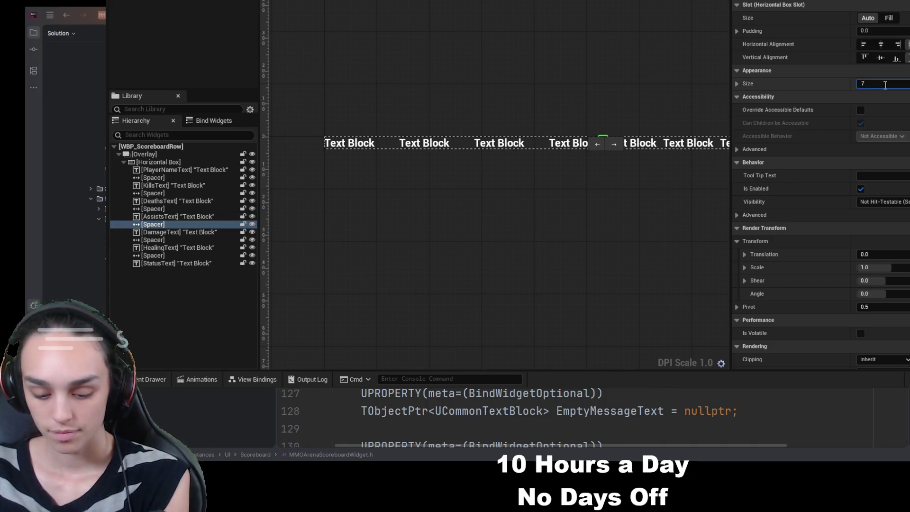
type("75")
key("Return")
left_click(190, 232)
left_click(188, 238)
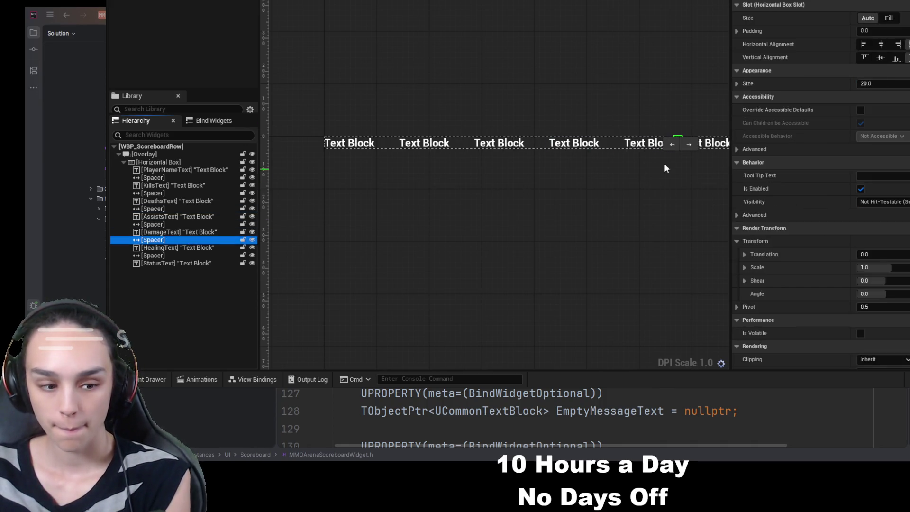
left_click(872, 83)
type("75")
key("Return")
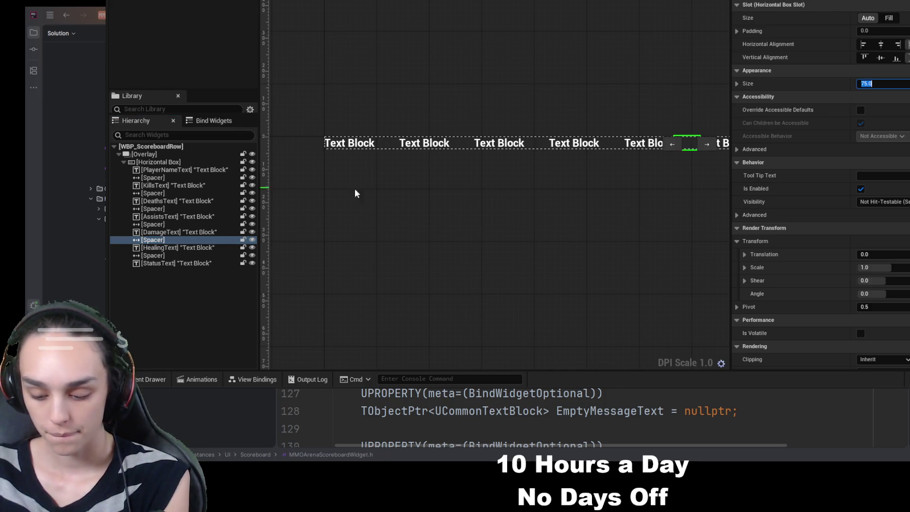
left_click(171, 255)
left_click(896, 86)
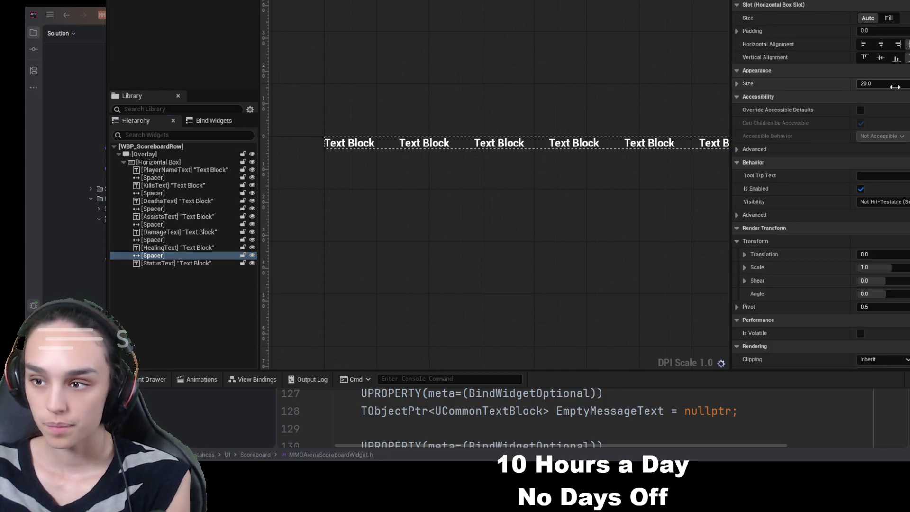
type("75")
key("Return")
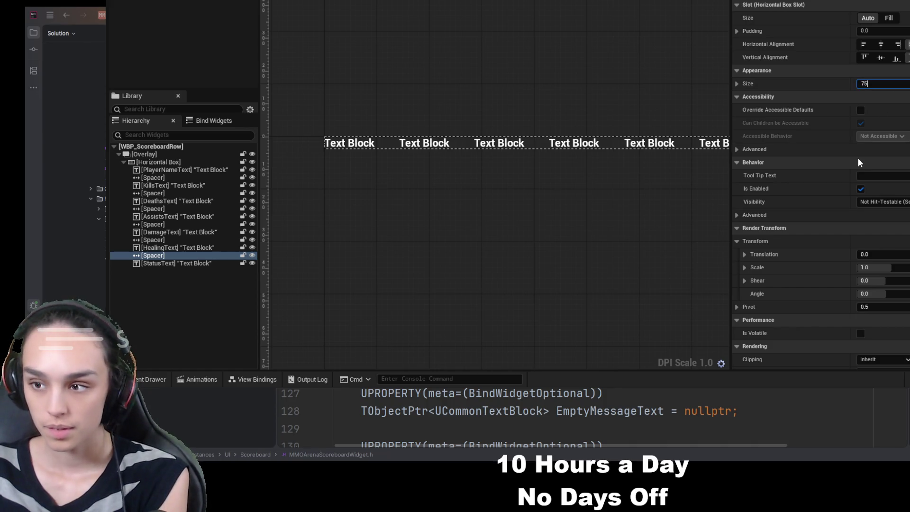
left_click(481, 222)
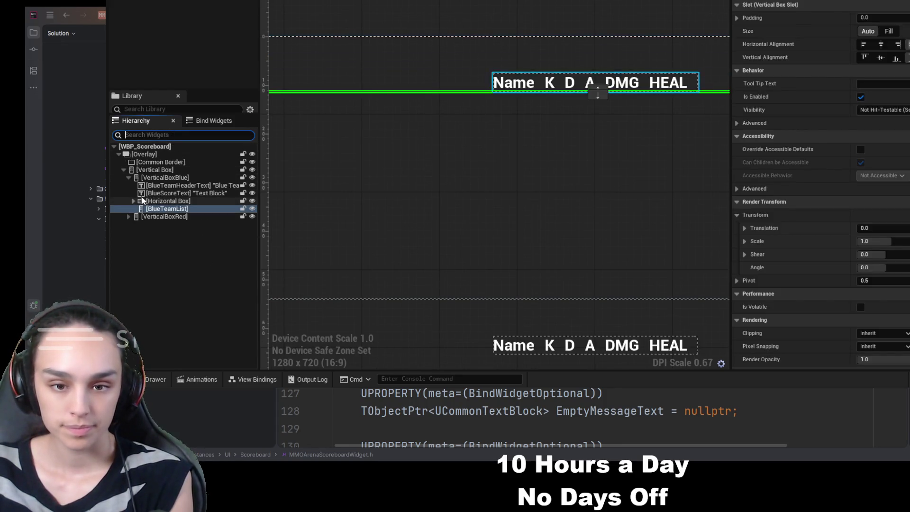
Filter the Hierarchy by 'spacer' and set the first three blue header spacers to 75
type("spacer")
left_click(163, 185)
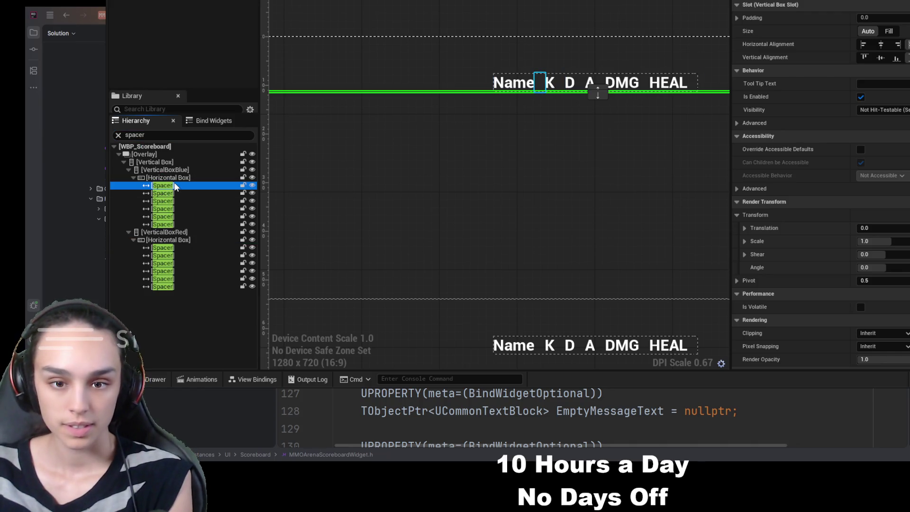
left_click(884, 83)
type("75")
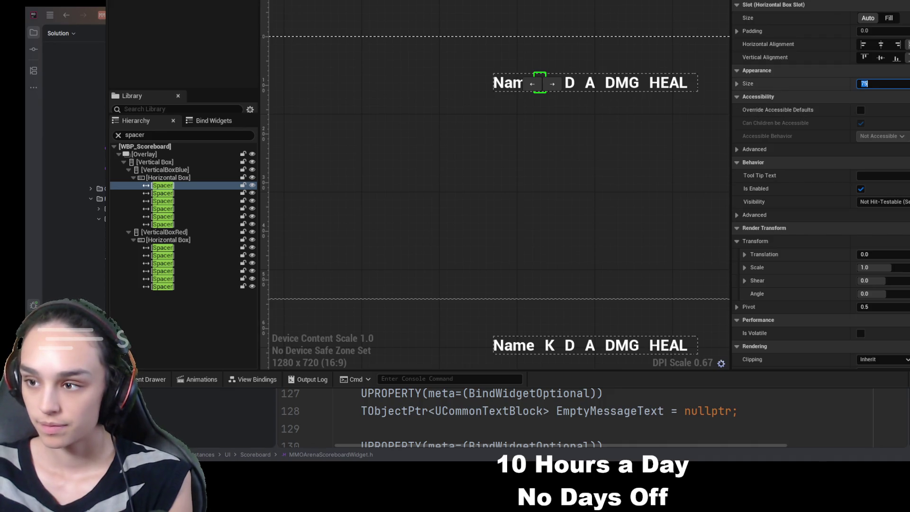
key("Return")
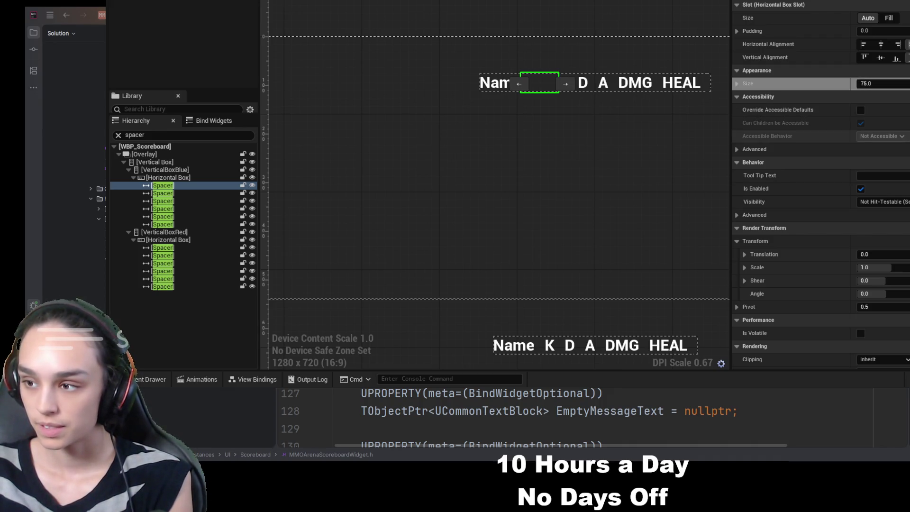
left_click(163, 193)
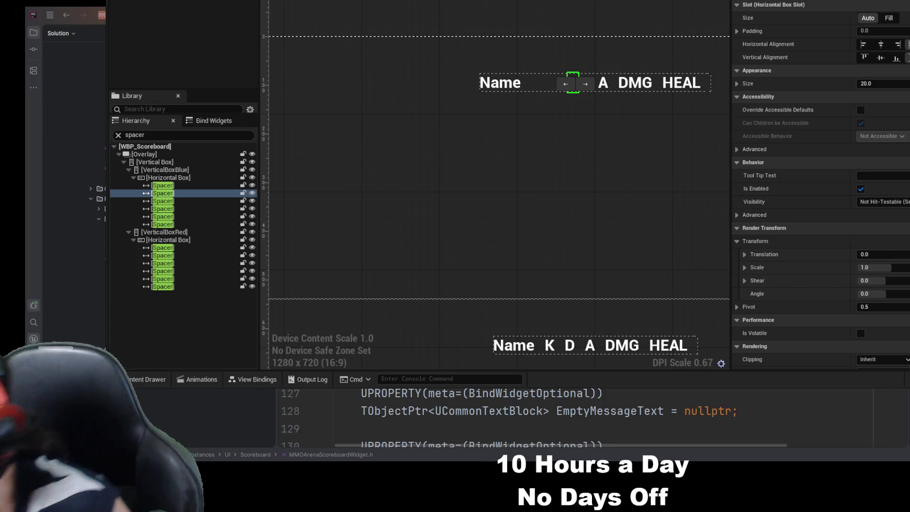
type("75")
key("Return")
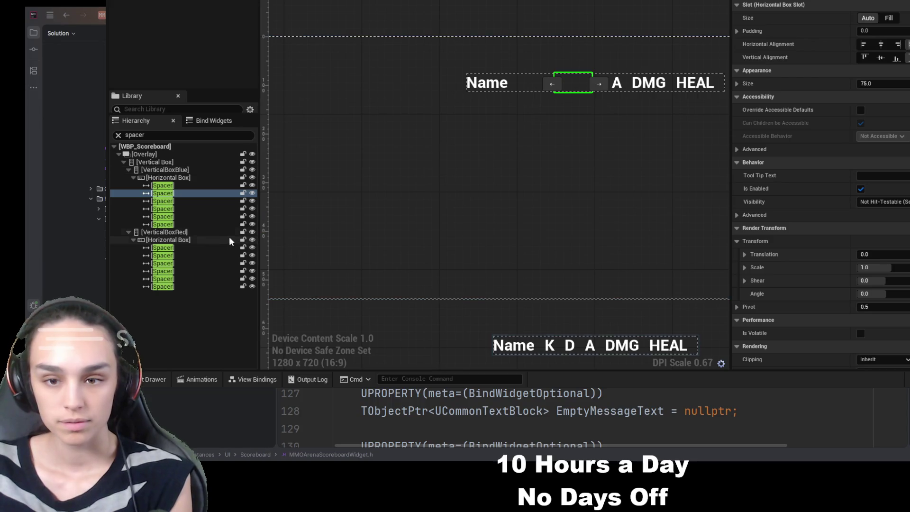
left_click(171, 201)
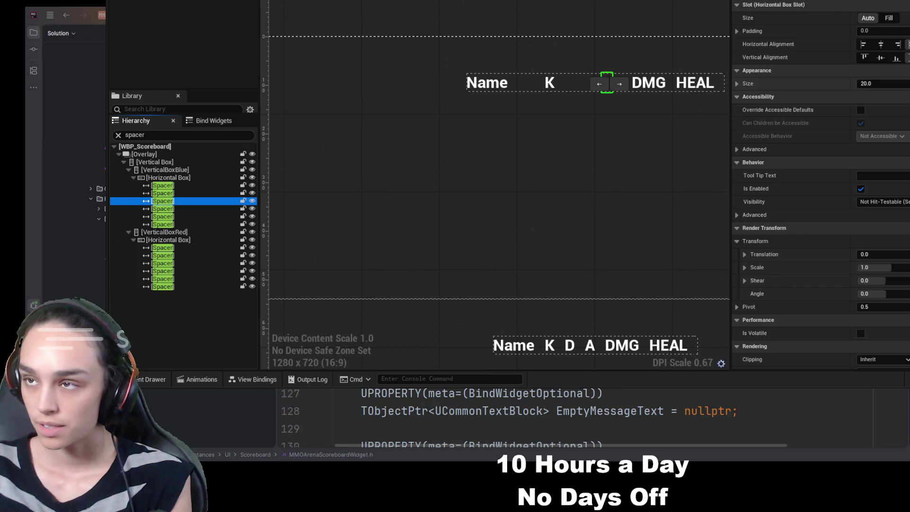
type("75")
key("Return")
Set the remaining blue header spacers to size 75
left_click(171, 209)
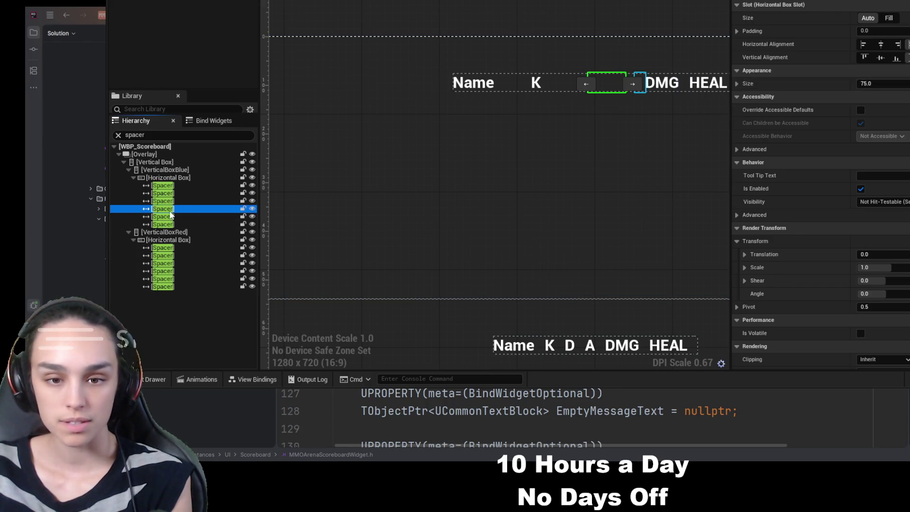
left_click(195, 217)
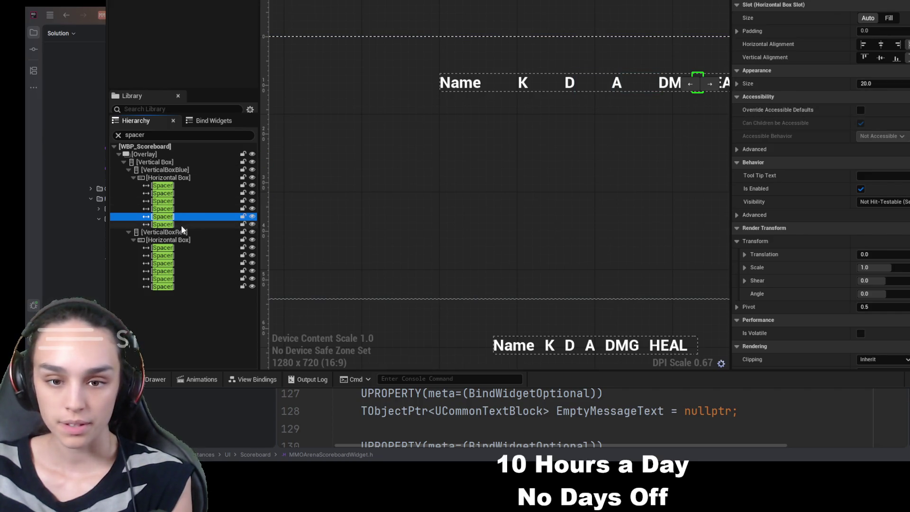
left_click(192, 225, "shift")
left_click(877, 83)
type("75")
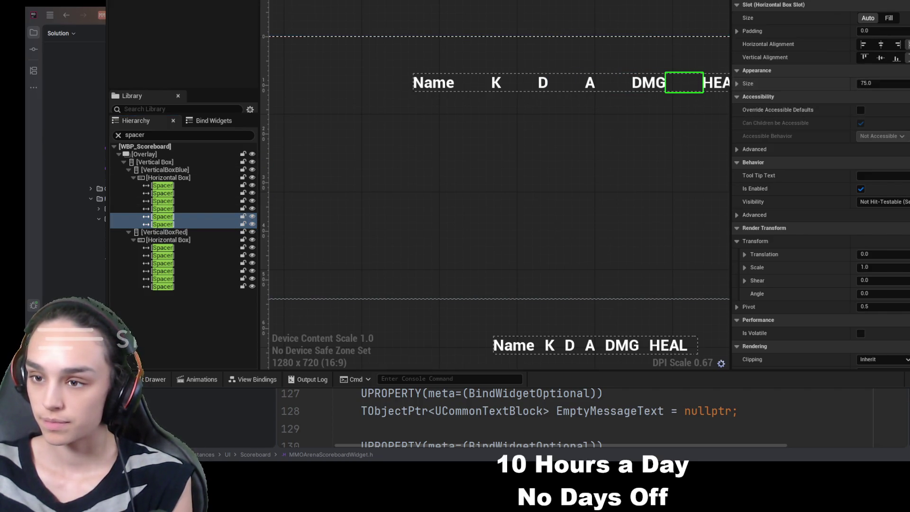
key("Return")
Select all six red header spacers and set their size to 75
left_click(192, 247)
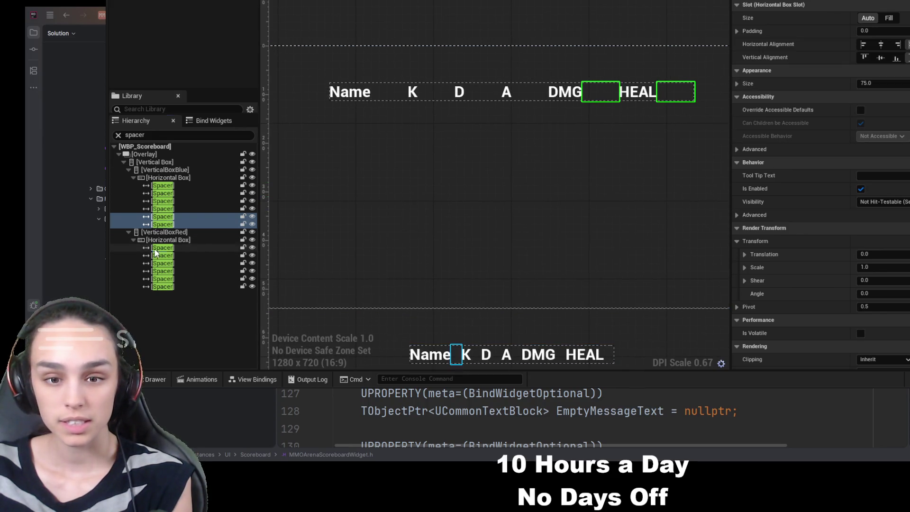
left_click(192, 286, "shift")
left_click(877, 83)
type("75")
key("Return")
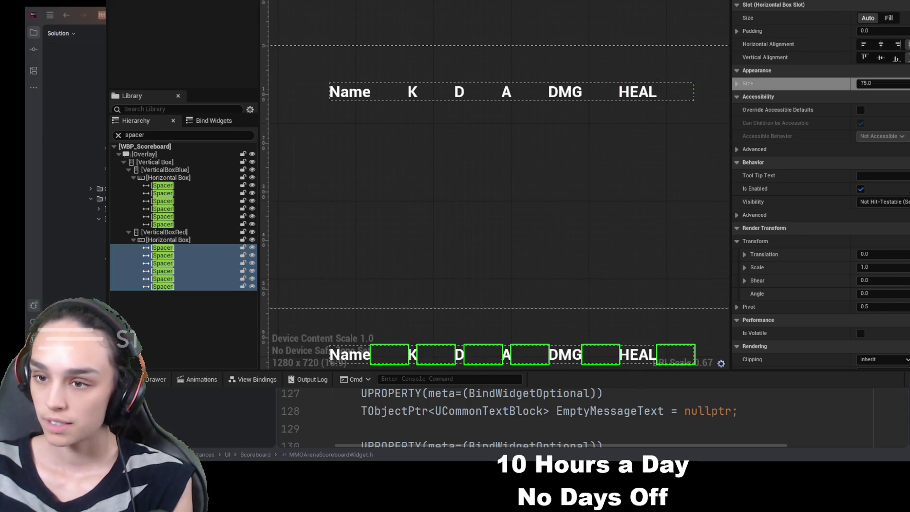
mouse_move(605, 233)
left_mouse_down()
mouse_move(550, 122)
mouse_move(591, 49)
left_mouse_up()
left_click(567, 71)
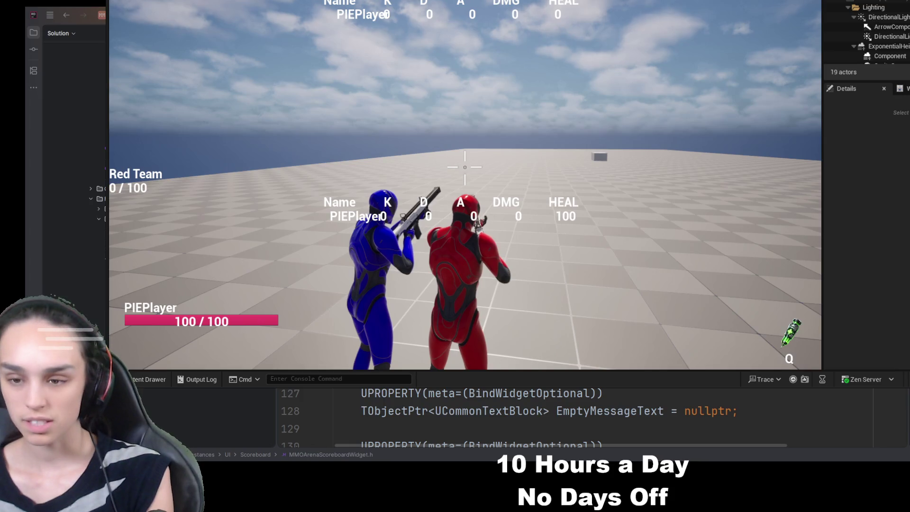
End the two-player play test with Escape
key("Escape")
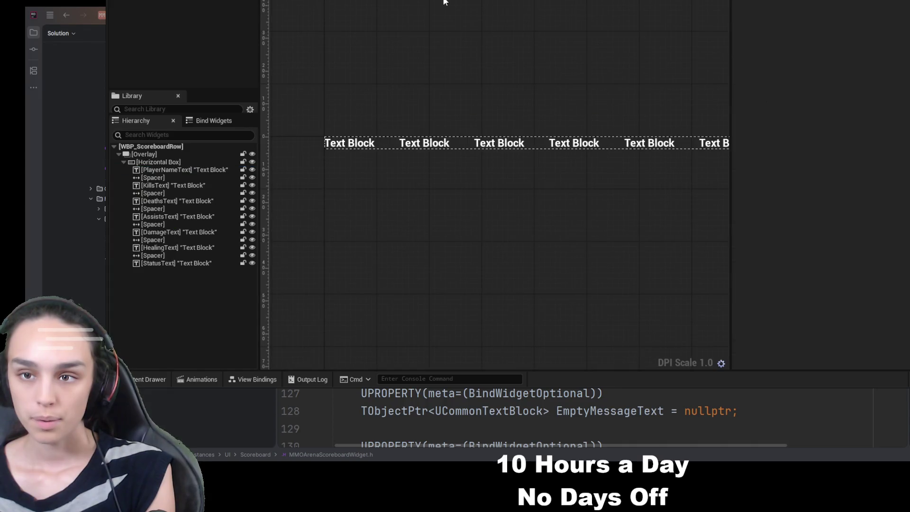
Select KillsText, DeathsText, AssistsText, DamageText, HealingText and StatusText and align them left
left_click(177, 163)
left_click(177, 170)
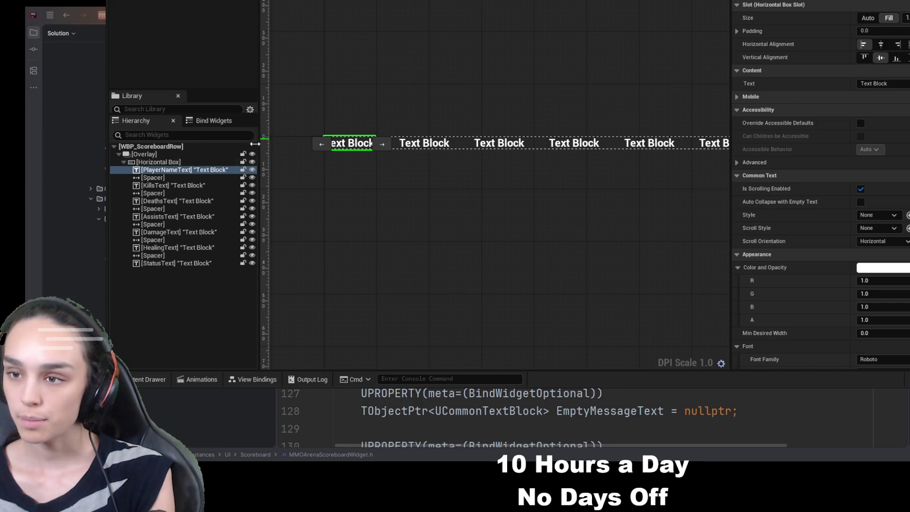
left_click(187, 186)
left_click(193, 201, "ctrl")
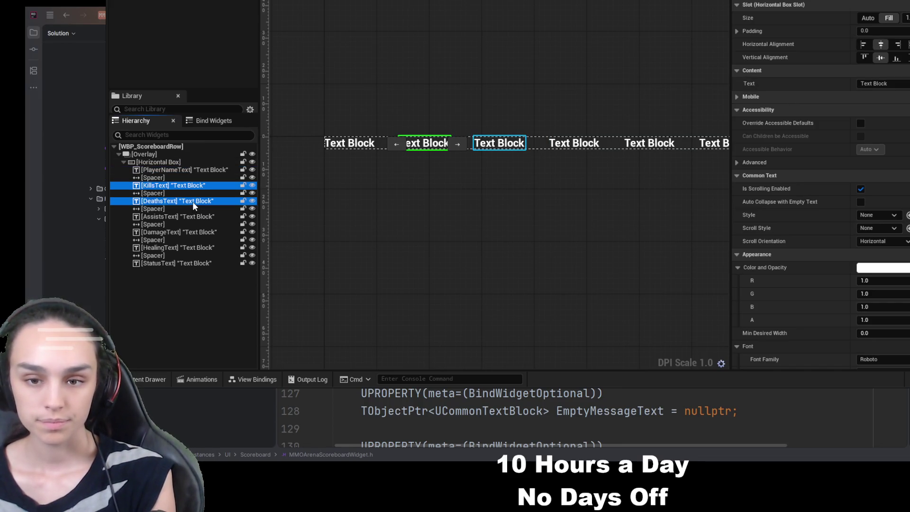
left_click(193, 217, "ctrl")
left_click(193, 232, "ctrl")
left_click(192, 247, "ctrl")
left_click(192, 262, "ctrl")
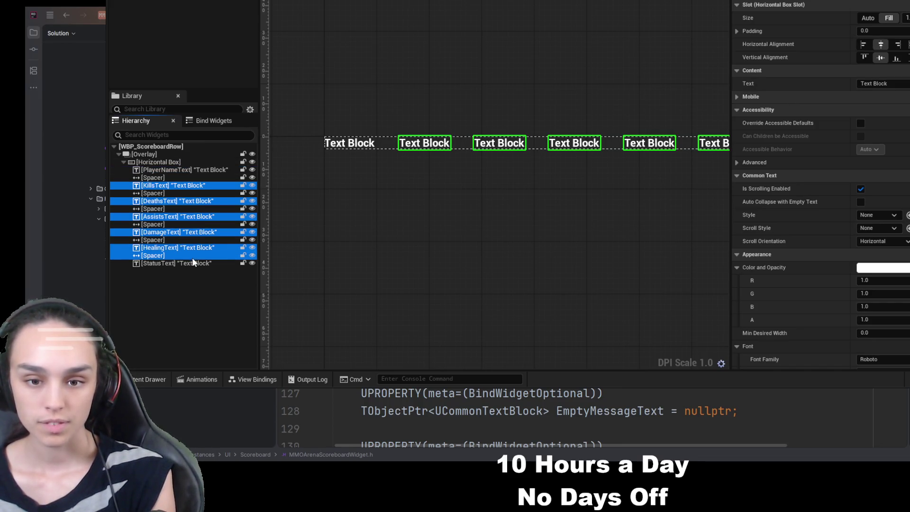
left_click(863, 44)
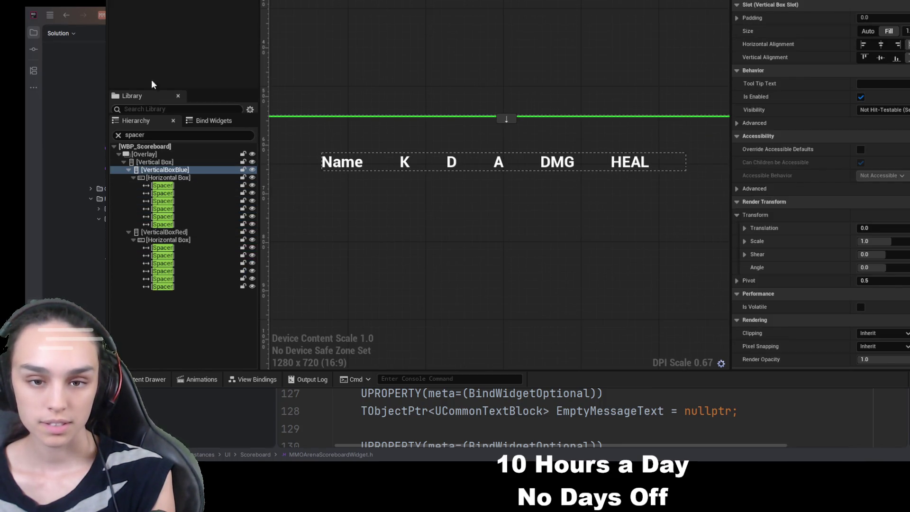
Clear the spacer filter and expand both team header rows to reach their labels
left_click(118, 135)
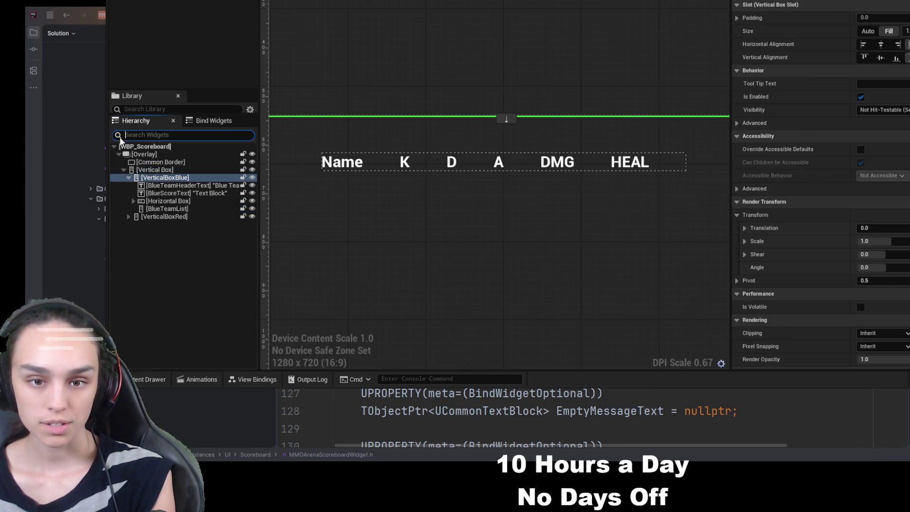
left_click(133, 201)
left_click(161, 209)
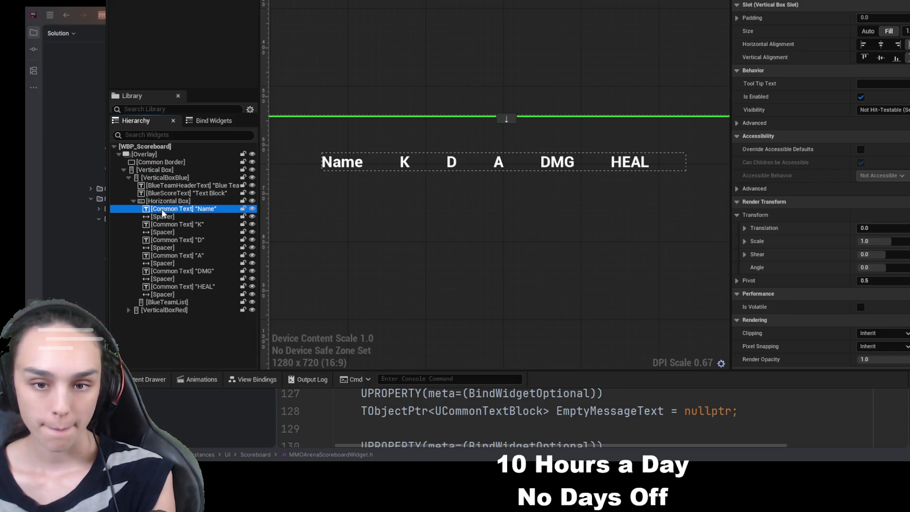
left_click(164, 224, "ctrl")
left_click(171, 240, "ctrl")
left_click(177, 256, "ctrl")
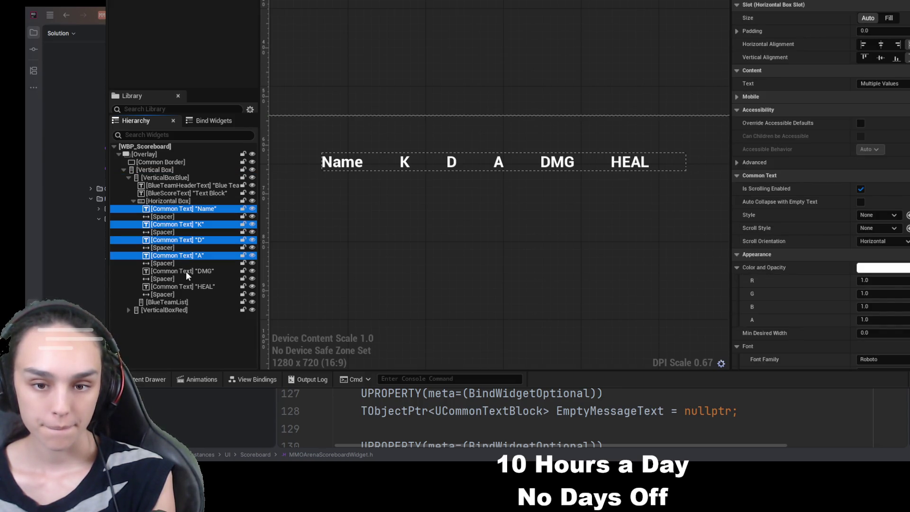
left_click(186, 271, "ctrl")
left_click(187, 287, "ctrl")
double_click(126, 311)
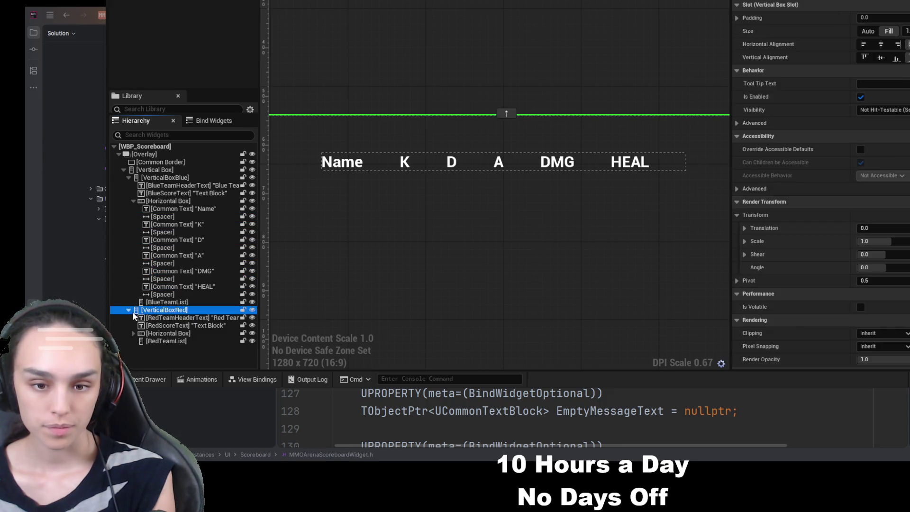
left_click(134, 333)
scroll(142, 308, "down", 3)
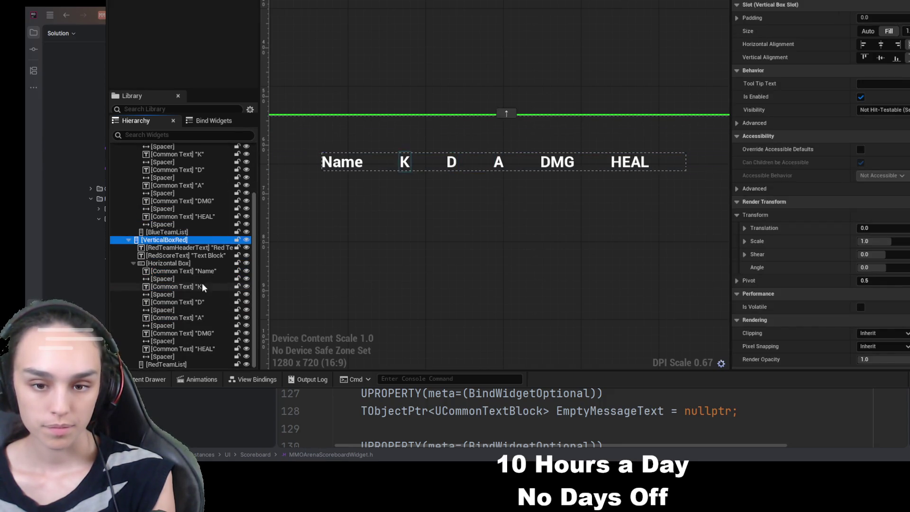
left_click(185, 271)
left_click(205, 287, "ctrl")
left_click(205, 303, "ctrl")
left_click(206, 318, "ctrl")
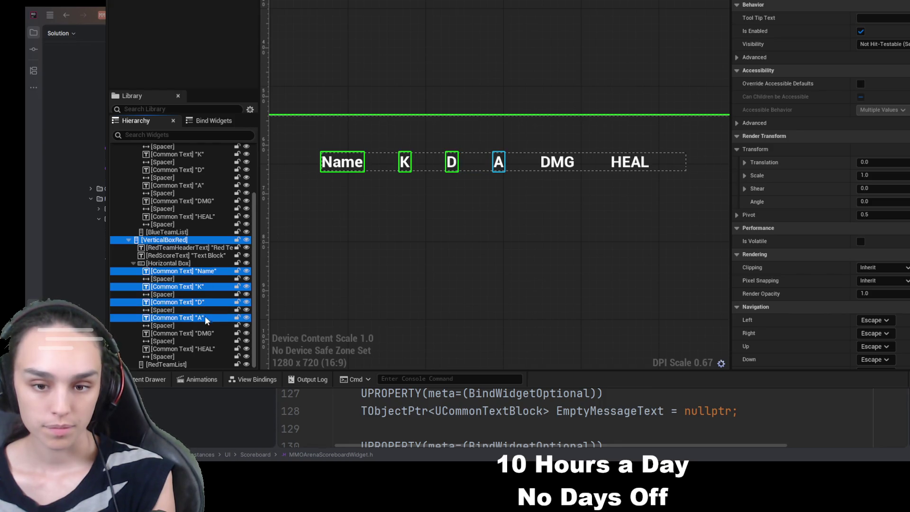
left_click(206, 334, "ctrl")
left_click(205, 349, "ctrl")
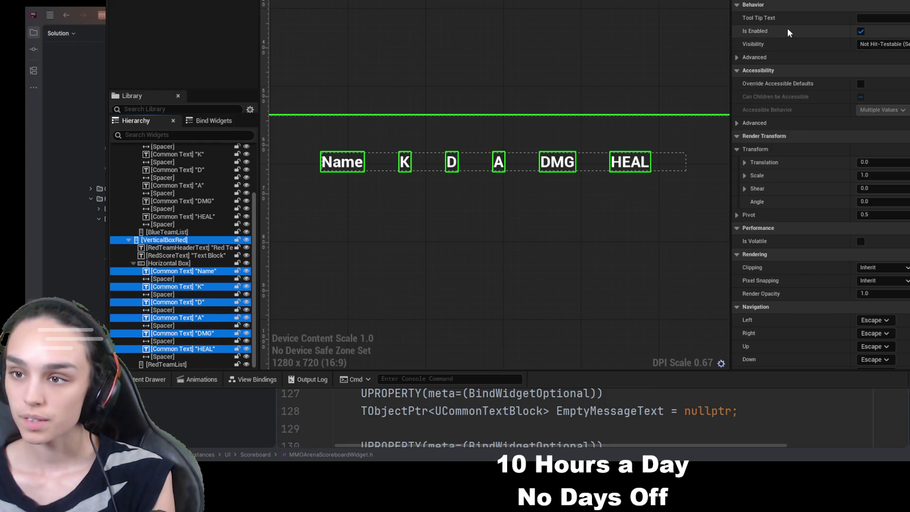
Left-align the blue header's K, D, A, DMG and HEAL labels
scroll(227, 190, "up", 5)
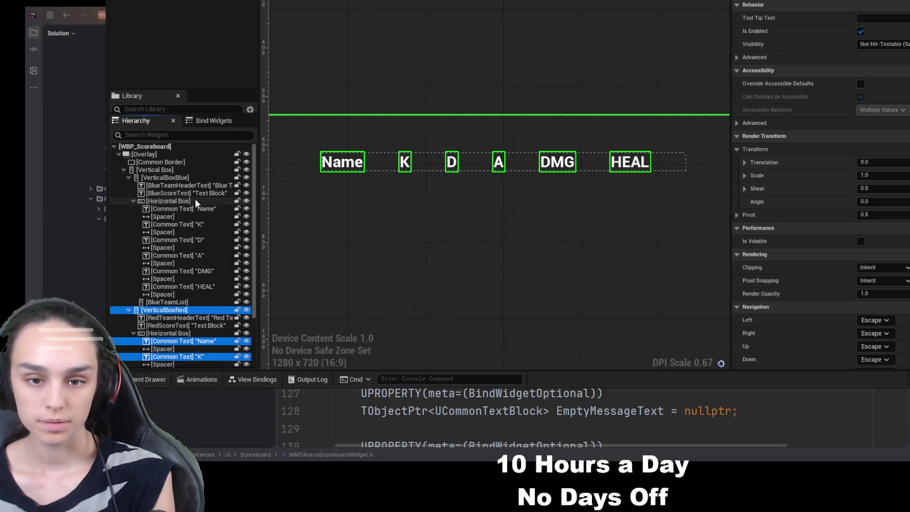
left_click(204, 208)
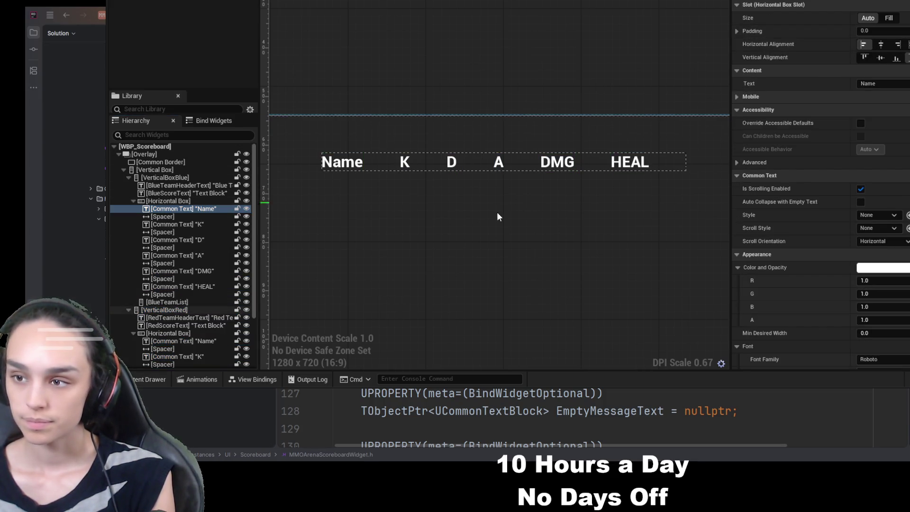
left_click(181, 224)
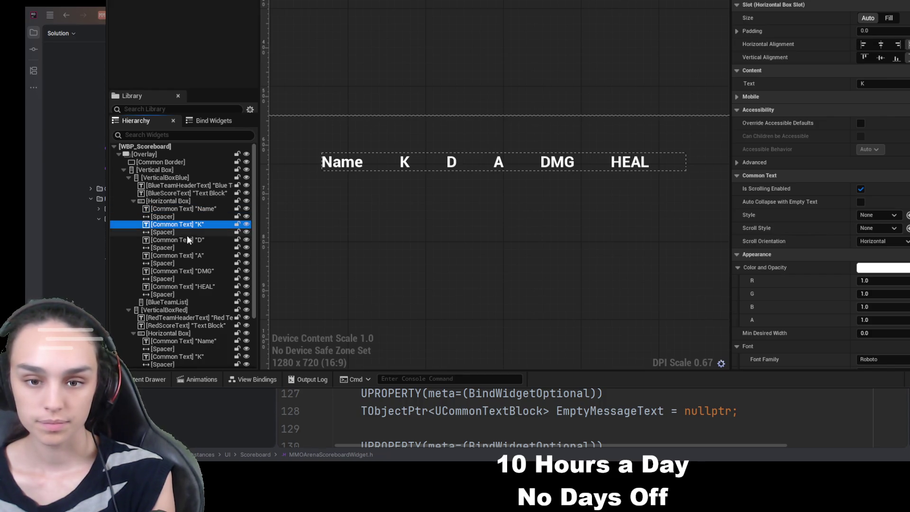
left_click(188, 240, "ctrl")
left_click(188, 255, "ctrl")
left_click(204, 270, "ctrl")
left_click(204, 280, "ctrl")
left_click(206, 279, "ctrl")
left_click(208, 287, "ctrl")
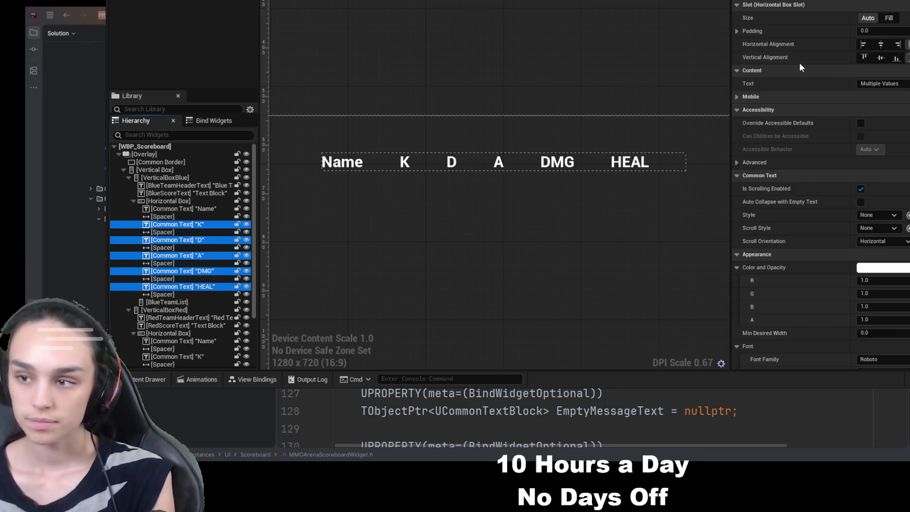
left_click(863, 44)
Left-align all six red header labels, Name through HEAL
scroll(157, 241, "down", 3)
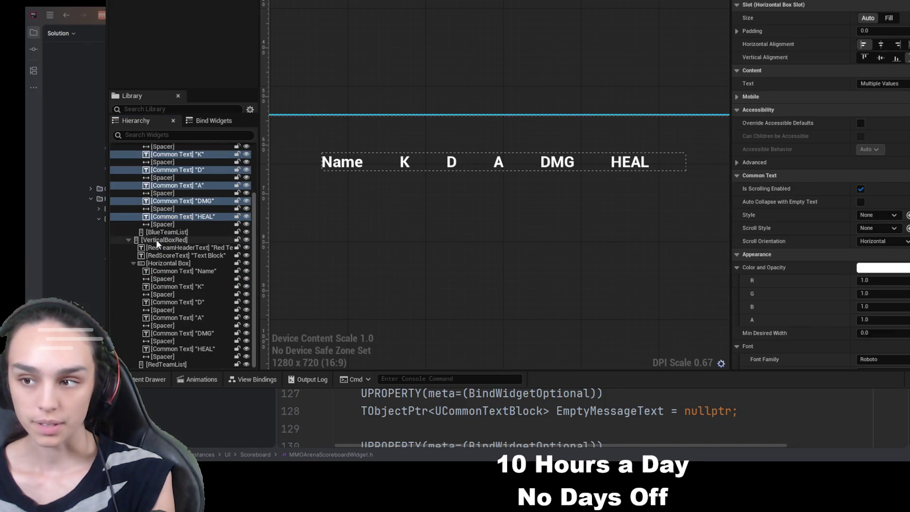
left_click(185, 272)
left_click(186, 286, "ctrl")
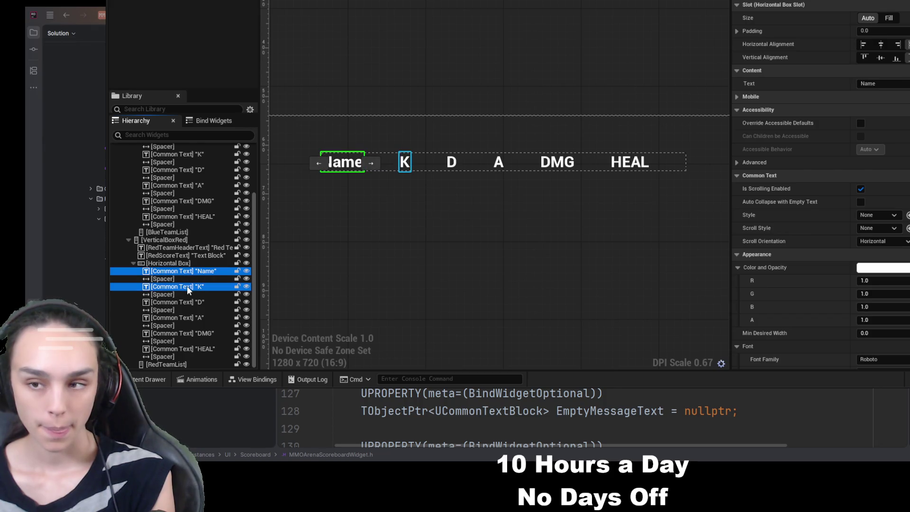
left_click(191, 303, "ctrl")
left_click(198, 318, "ctrl")
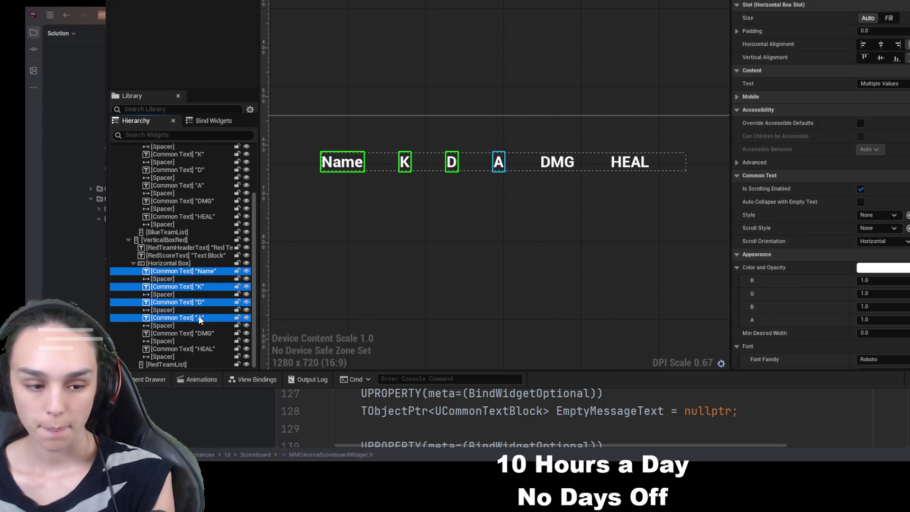
left_click(200, 335, "ctrl")
left_click(200, 349, "ctrl")
left_click(863, 44)
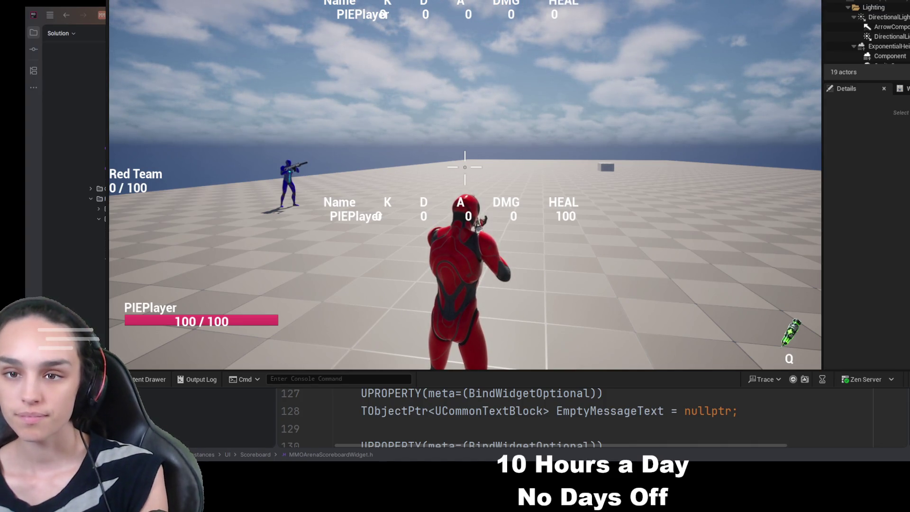
Return to the scoreboard designer and reselect the red header row and blue Name header
key("Escape")
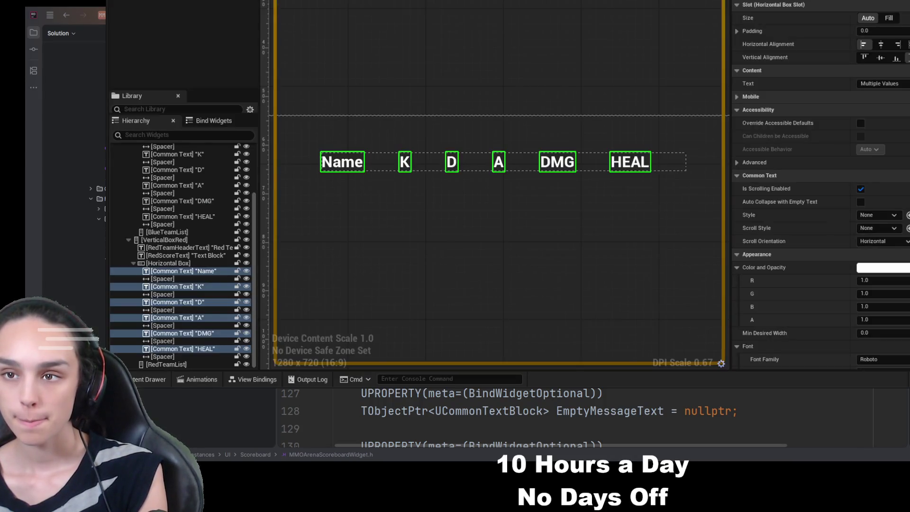
left_click(191, 264)
scroll(192, 236, "up", 3)
left_click(189, 208)
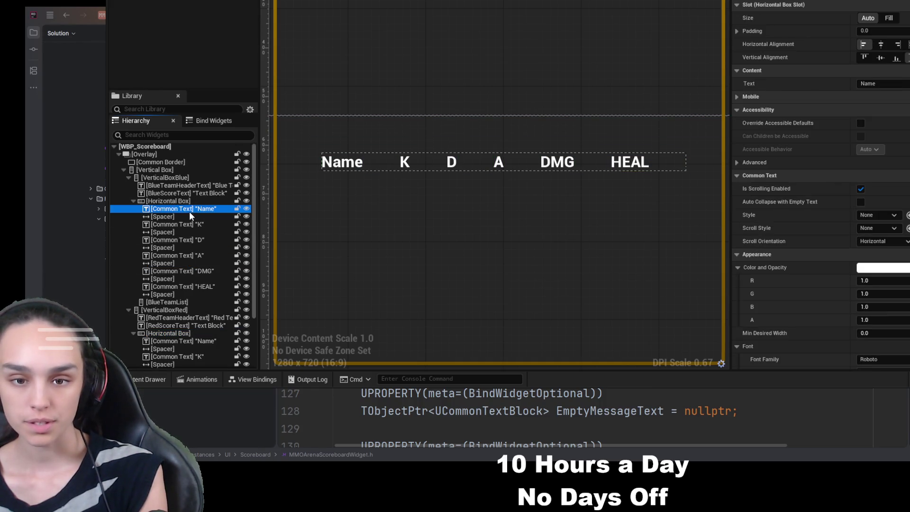
Switch to the running game, hide the scoreboard with Tab and stop Play-In-Editor
left_click(661, 1)
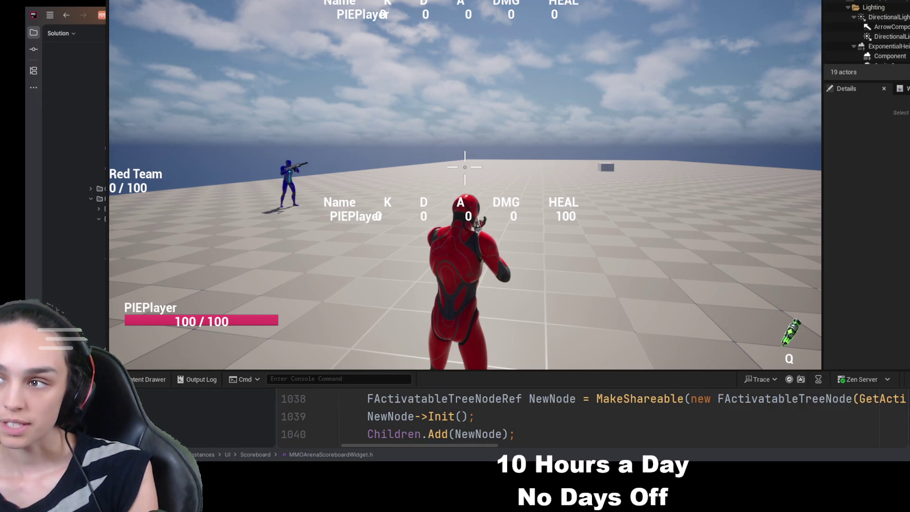
key("Tab")
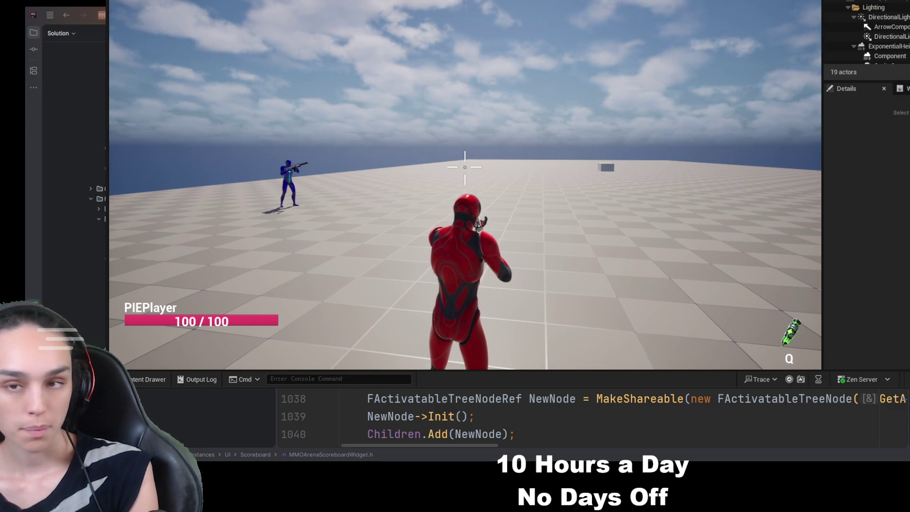
key("Escape")
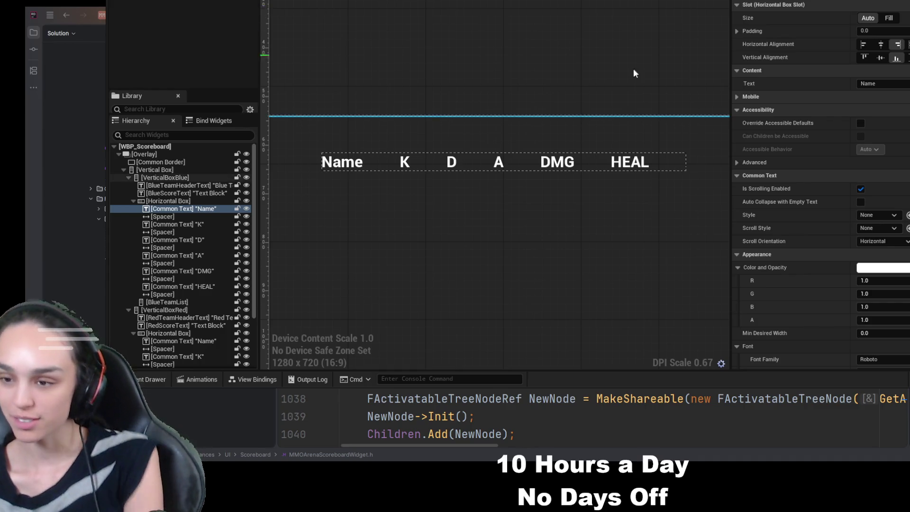
Left-align the Name header in its slot
scroll(848, 192, "down", 3)
scroll(849, 192, "up", 3)
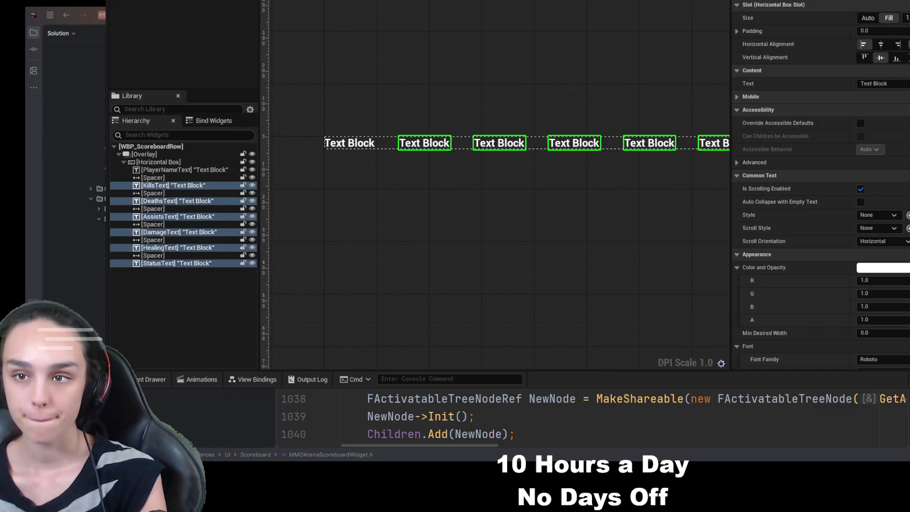
left_click(337, 148)
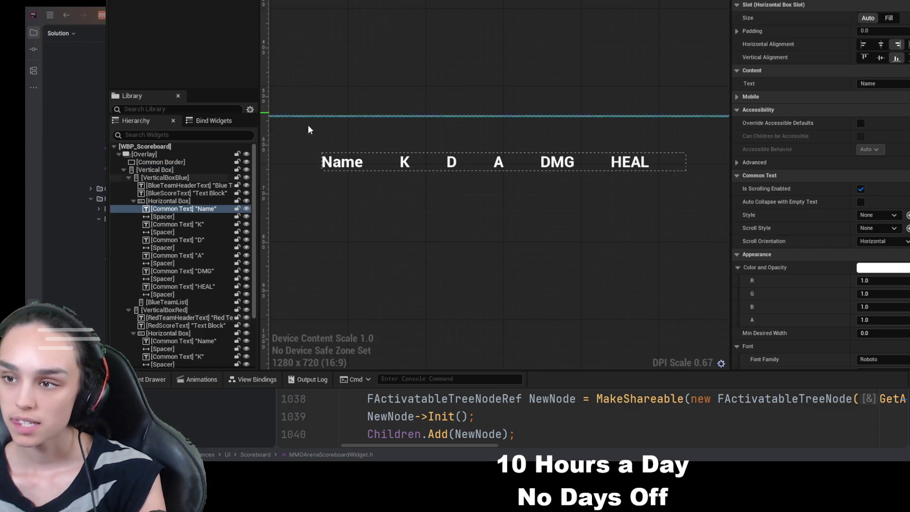
left_click(191, 210)
left_click(864, 44)
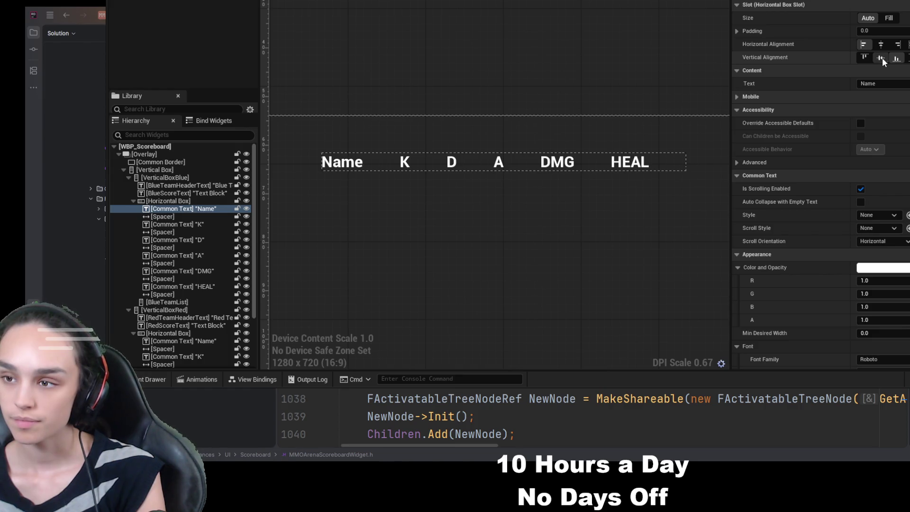
Vertically centre the K, D and A headers and start a play test
left_click(176, 224)
left_click(881, 57)
left_click(186, 241)
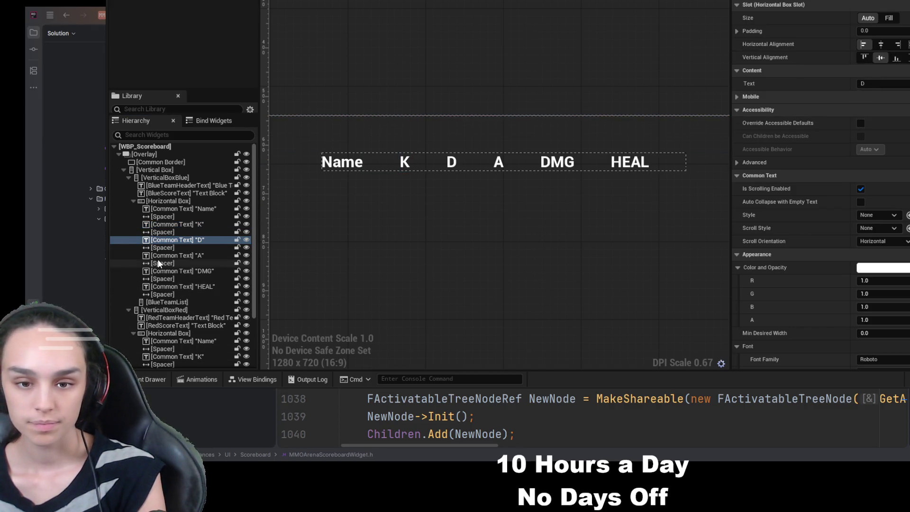
left_click(175, 256)
left_click(881, 57)
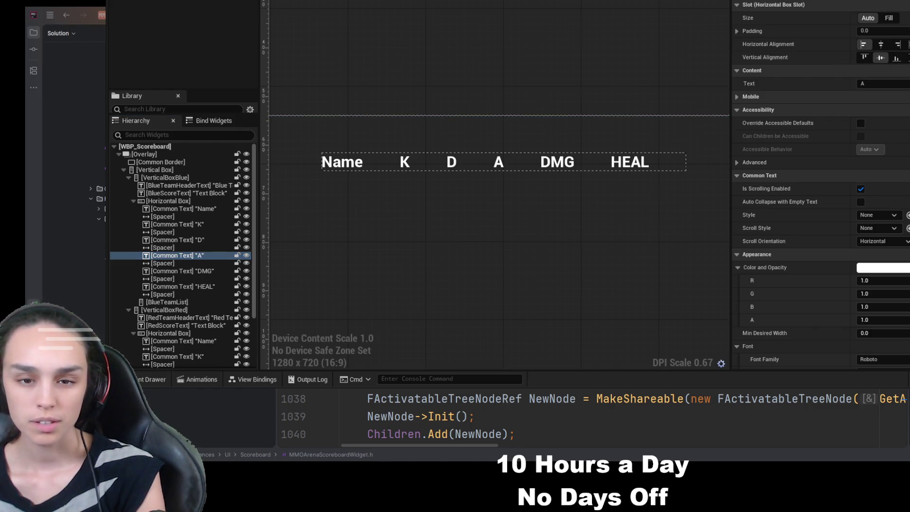
key("alt+p")
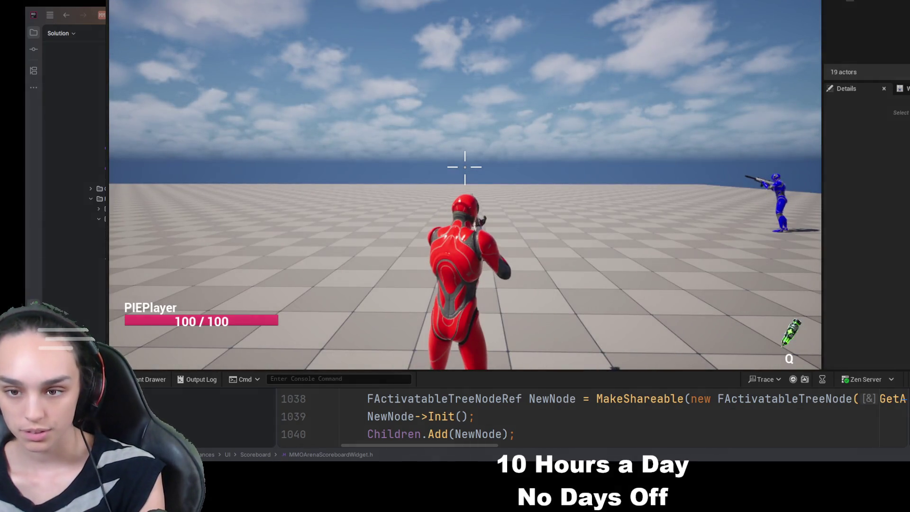
Show the in-game scoreboard, then stop the play session to return to WBP_Scoreboard
key("Tab")
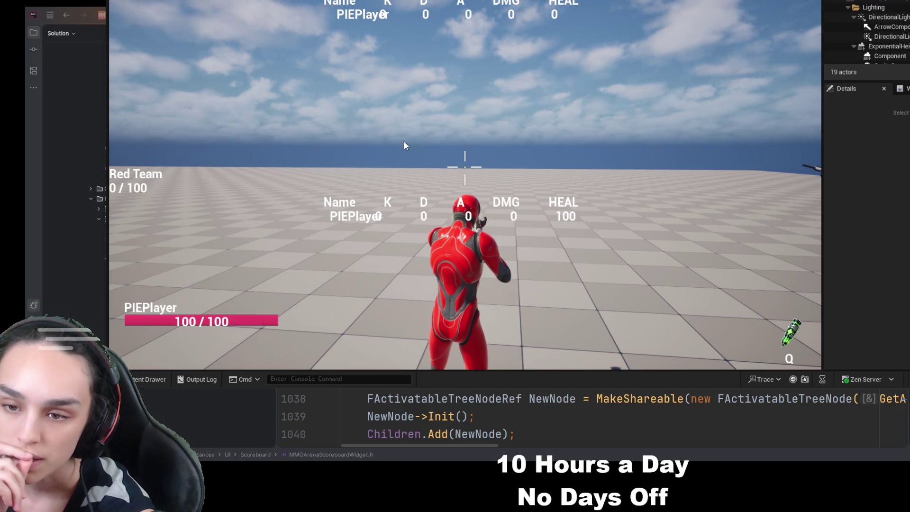
left_click(405, 142)
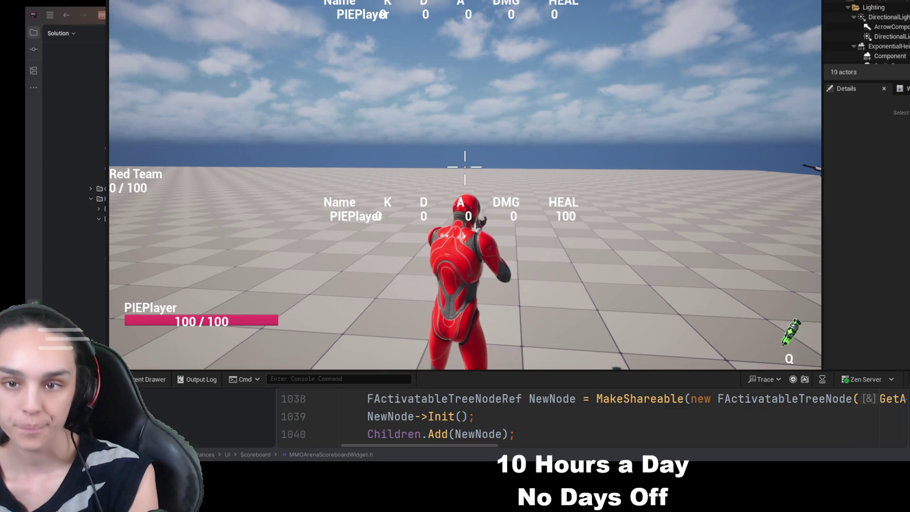
key("Escape")
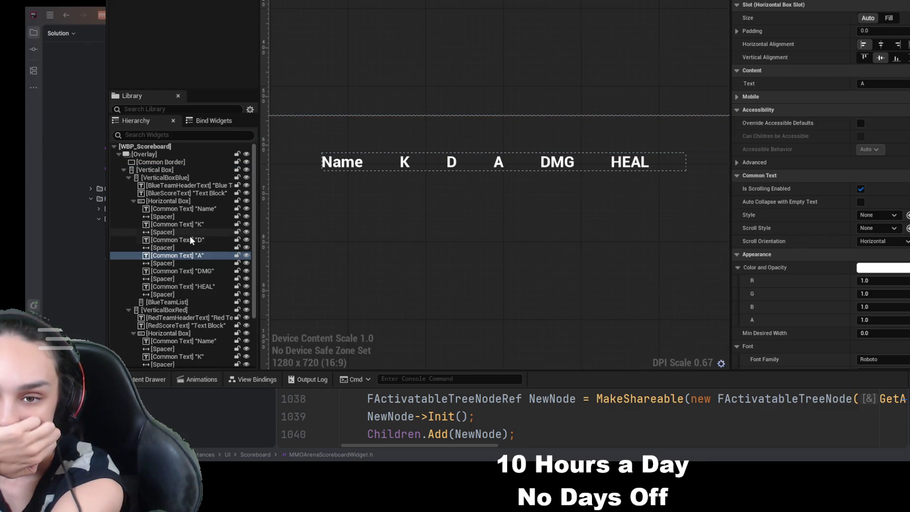
Inspect the D header, assists, spacer and damage elements in the scoreboard hierarchy
left_click(190, 239)
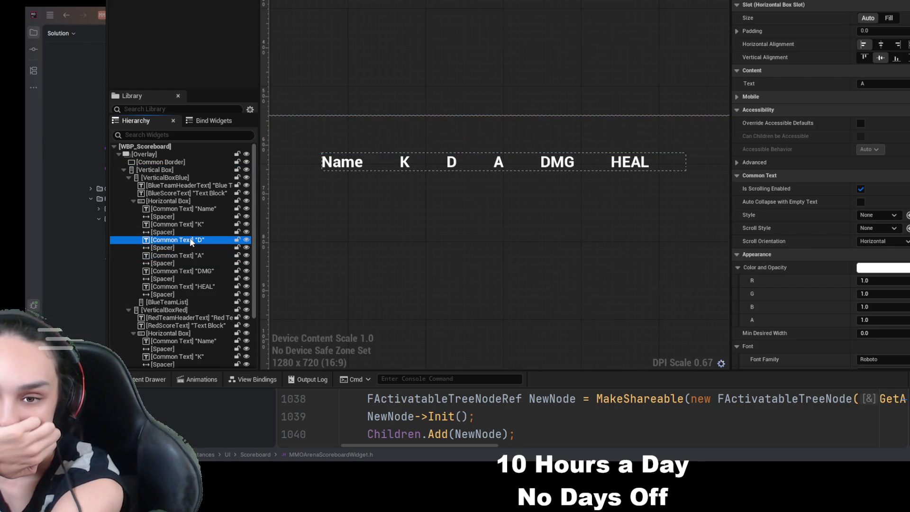
left_click(133, 201)
left_click(188, 280)
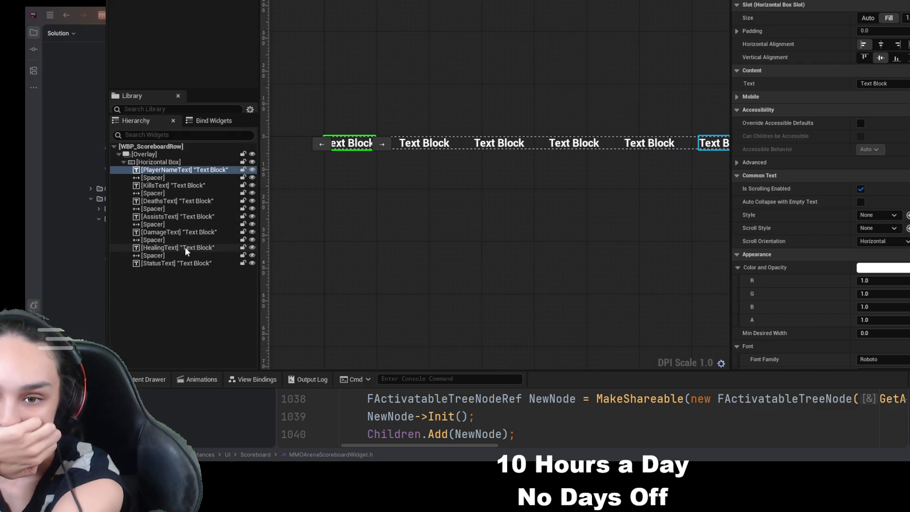
left_click(194, 227)
left_click(196, 230)
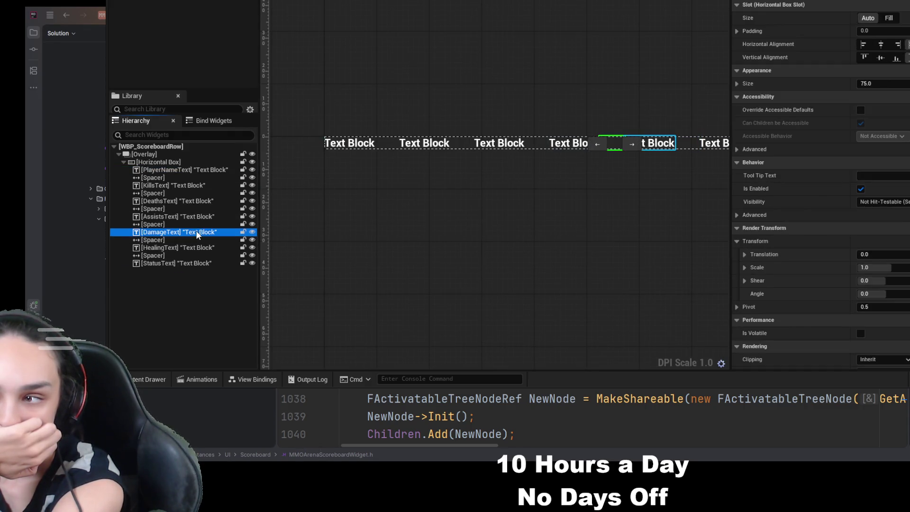
left_click(204, 217)
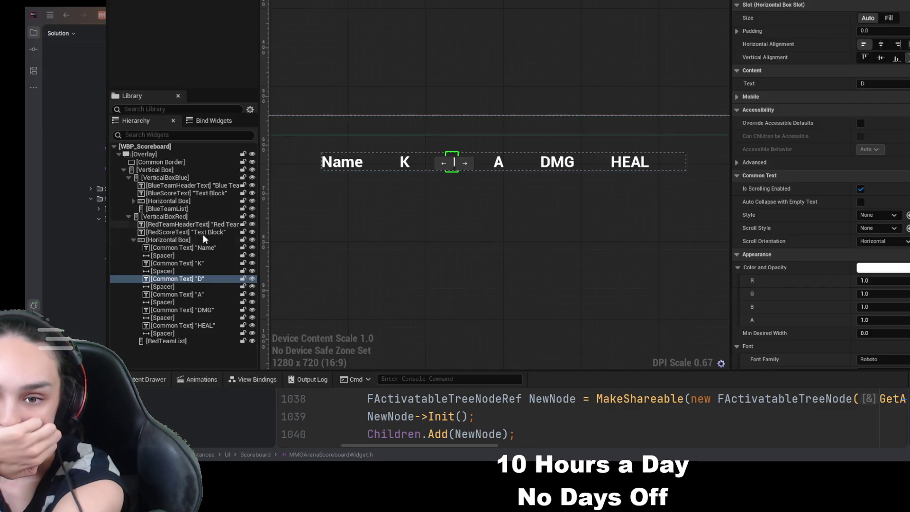
Set the red team Name header's slot size to Fill and vertical alignment to Center
left_click(201, 247)
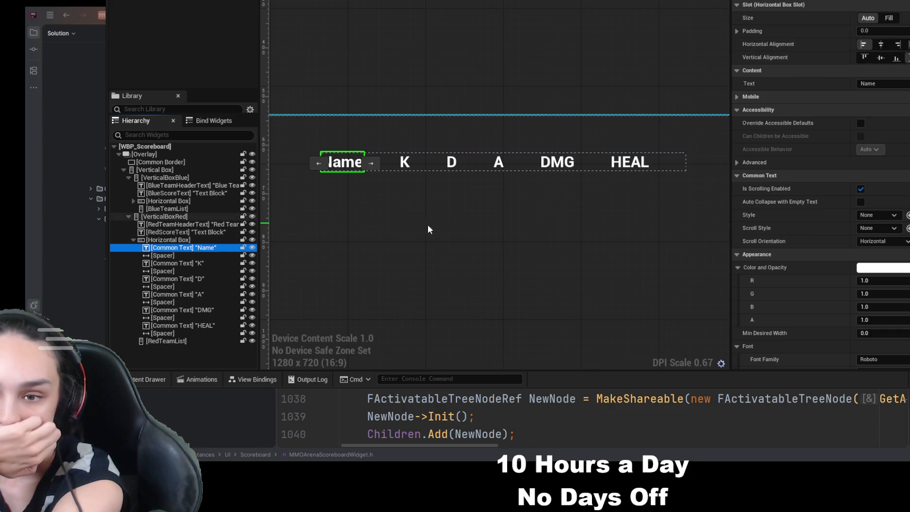
left_click(889, 18)
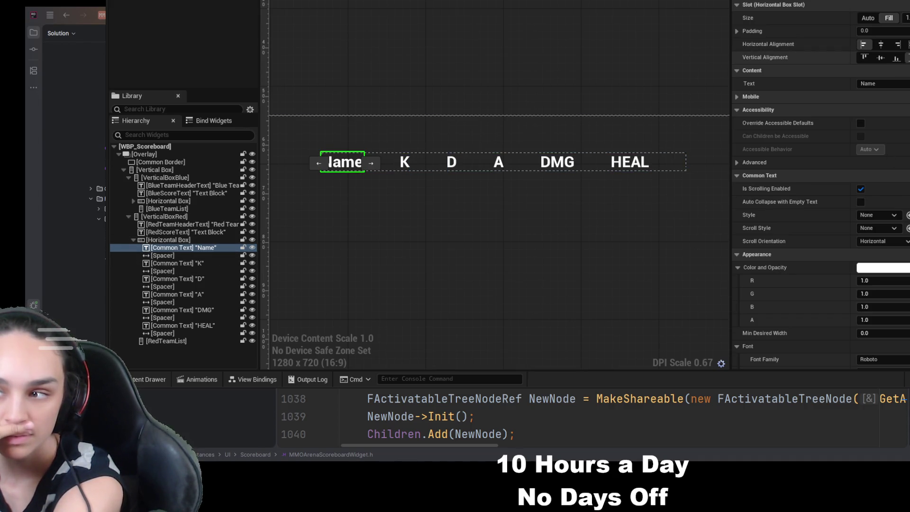
left_click(880, 59)
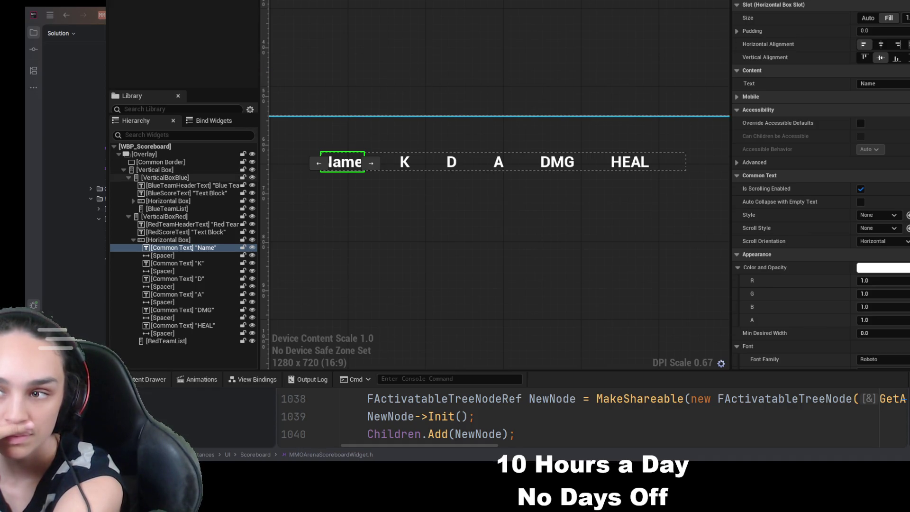
scroll(396, 55, "up", 3)
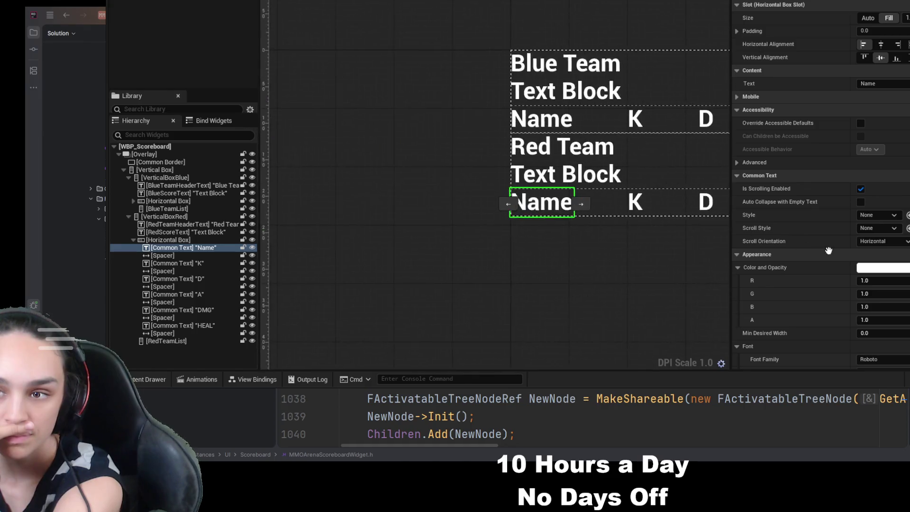
left_click_drag(829, 251, 663, 229)
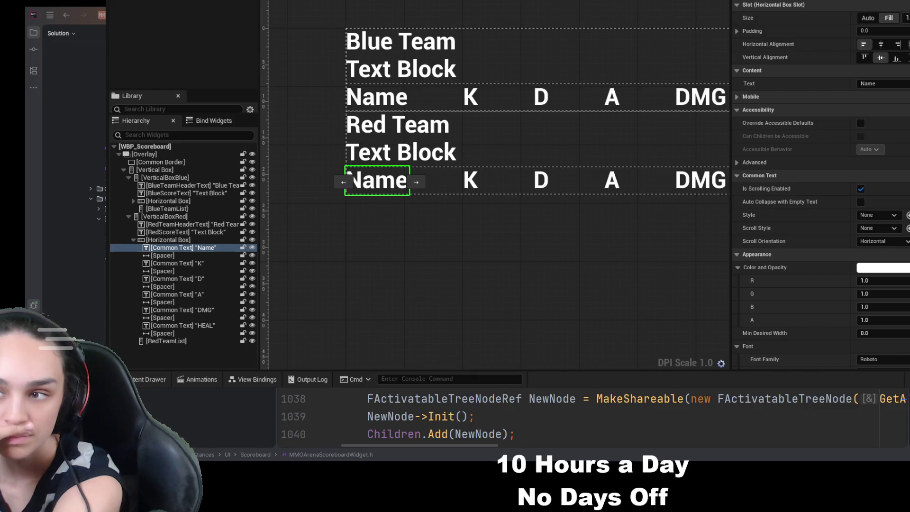
scroll(648, 147, "down", 3)
Review the blue and red header rows, then start a play test
left_click_drag(646, 172, 550, 104)
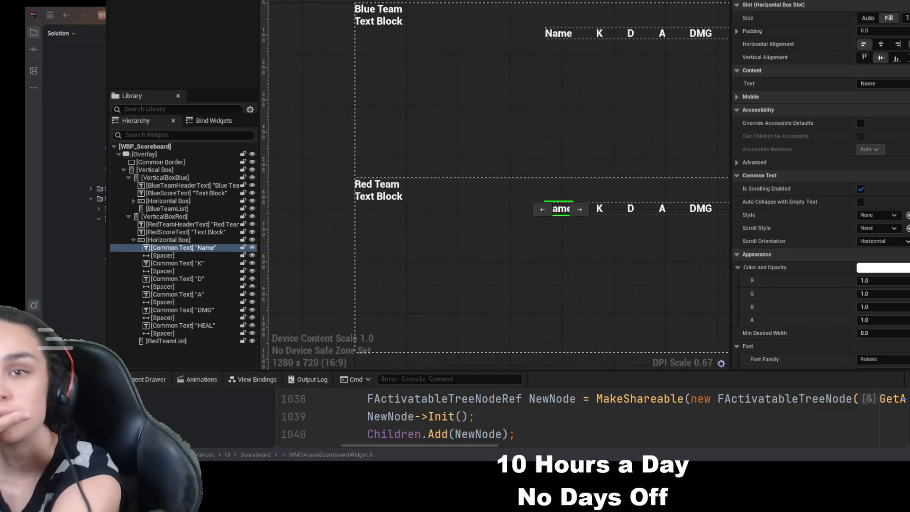
left_click_drag(481, 116, 477, 94)
scroll(492, 132, "up", 2)
left_click_drag(492, 132, 471, 88)
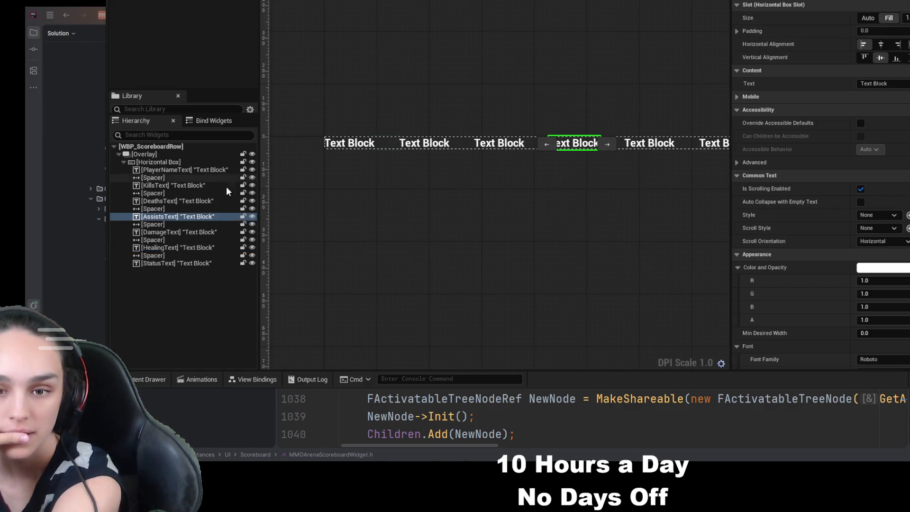
left_click(201, 172)
key("alt+Tab")
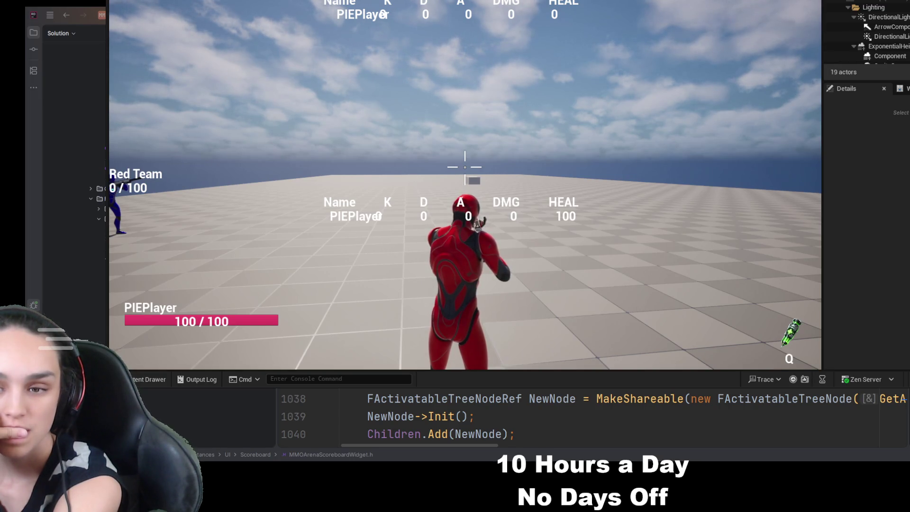
Stop the play test and set PlayerNameText's slot size to Auto
key("Escape")
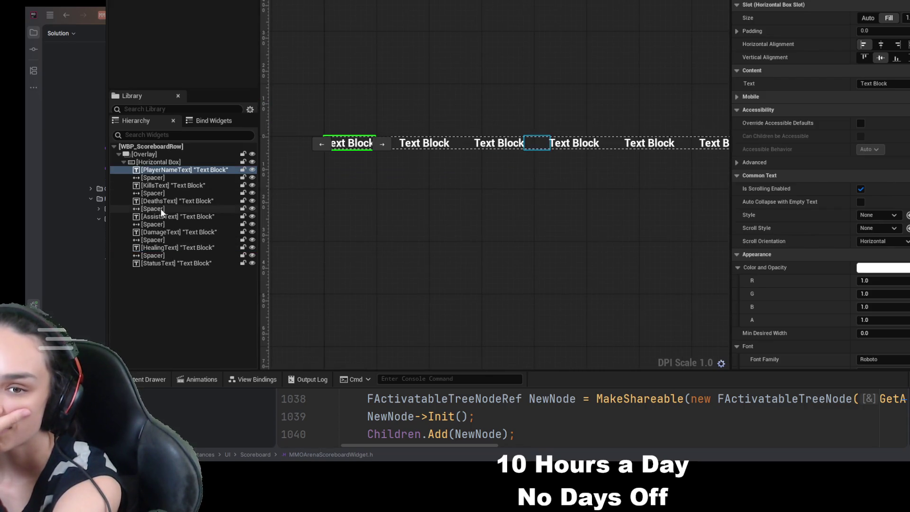
left_click(868, 18)
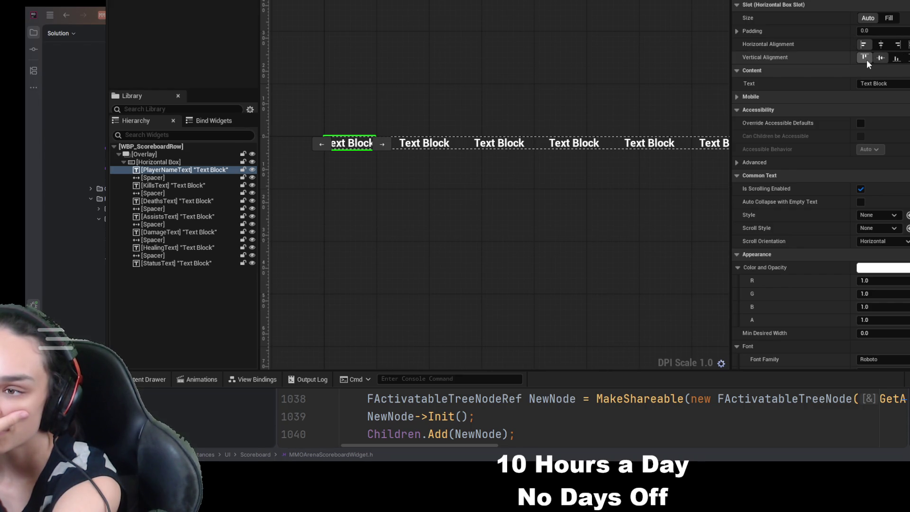
Vertically centre PlayerNameText and launch a two-player play test from the level editor
left_click(881, 57)
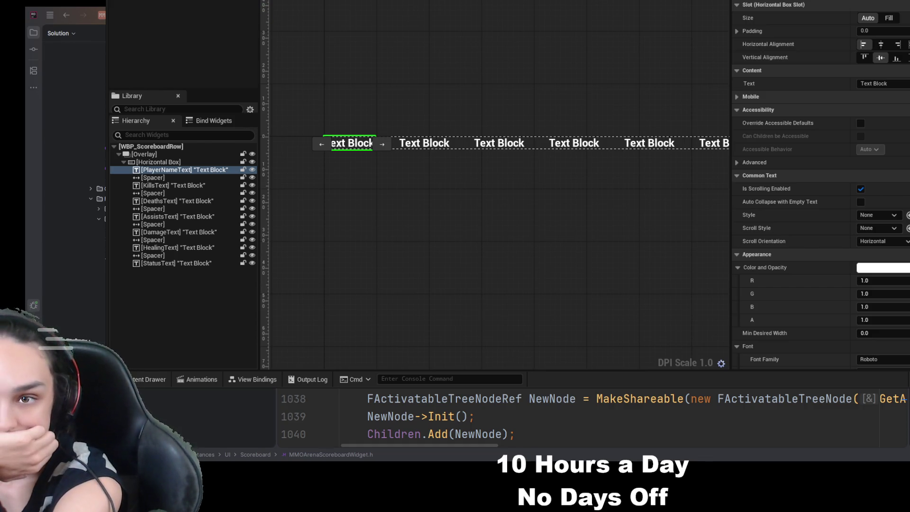
key("alt+Tab")
key("alt+p")
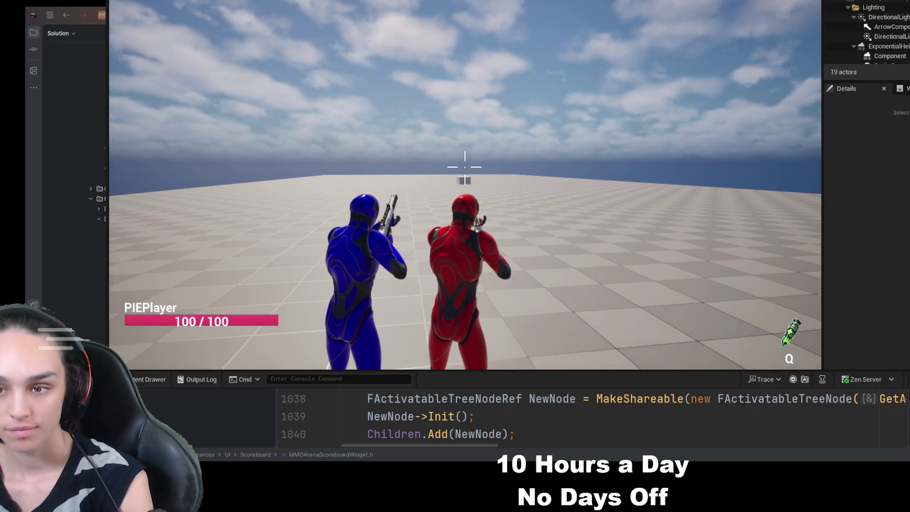
Check the scoreboard in play, switch the Name header slot to Auto, and recheck it
key("Tab")
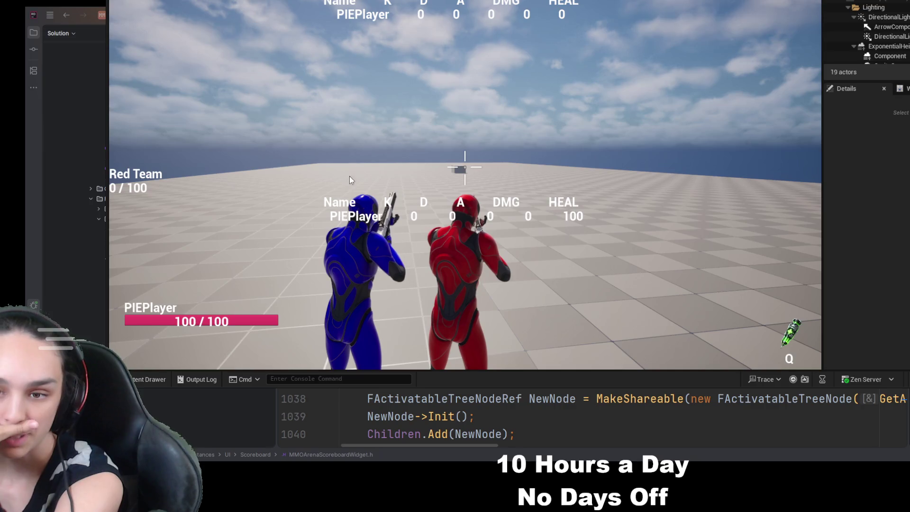
key("Escape")
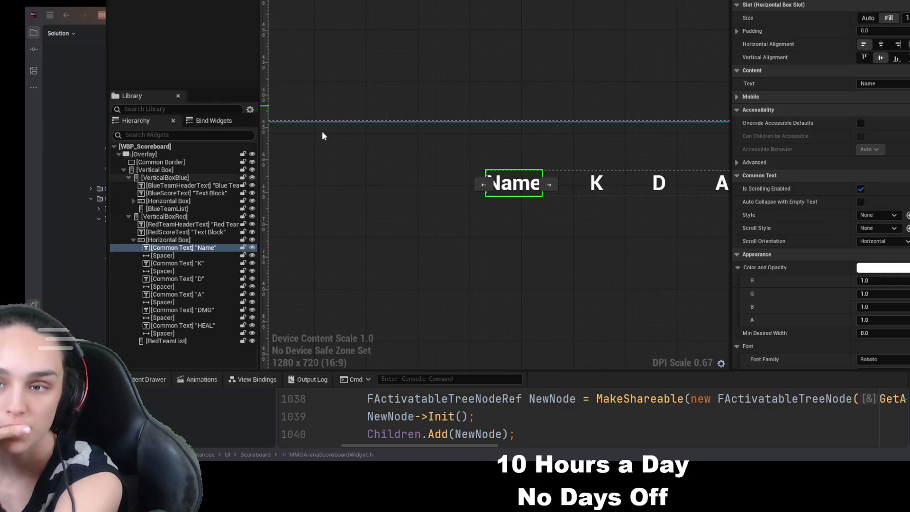
left_click(868, 18)
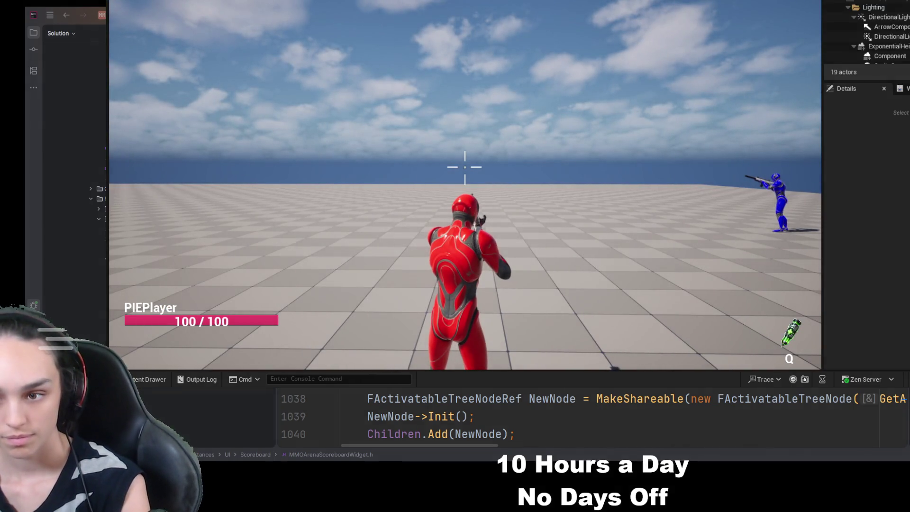
key("Tab")
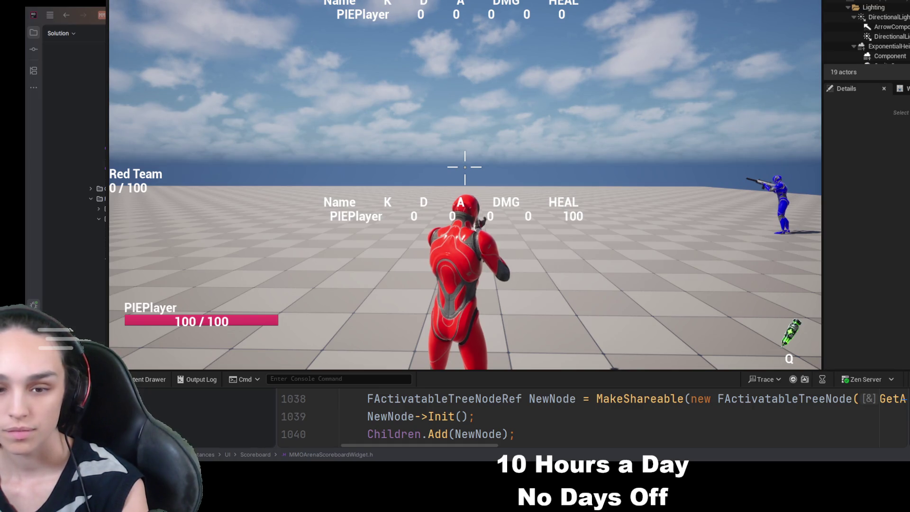
key("Escape")
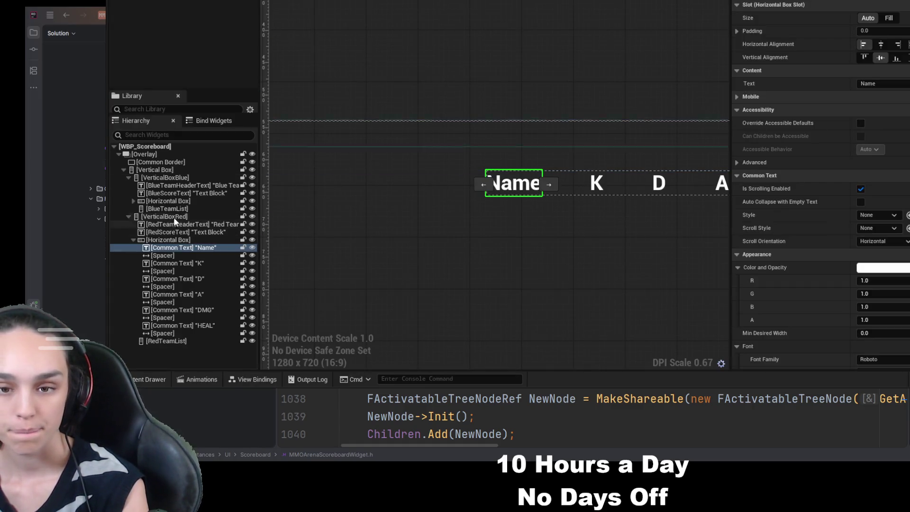
Set vertical alignment to Center on the K, D, A, DMG and HEAL header labels
left_click(169, 264)
left_click(176, 279, "ctrl")
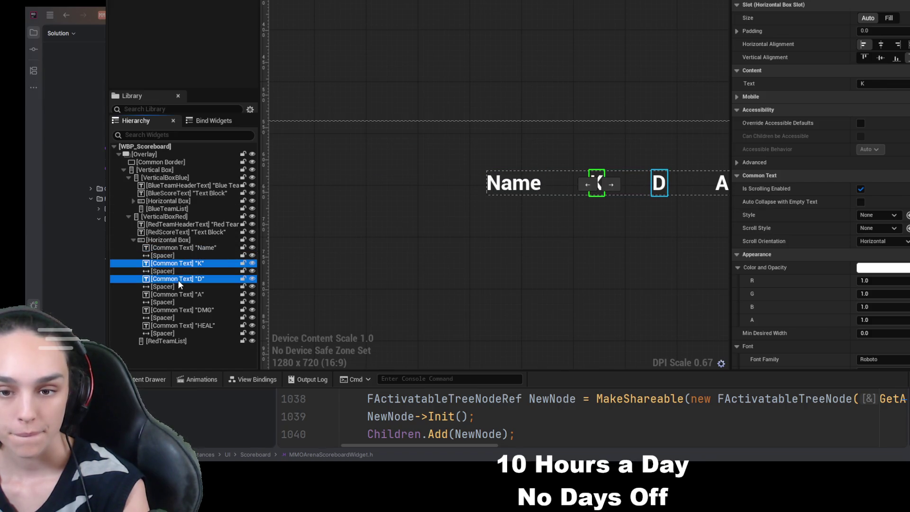
left_click(182, 295, "ctrl")
left_click(186, 311, "ctrl")
left_click(191, 326, "ctrl")
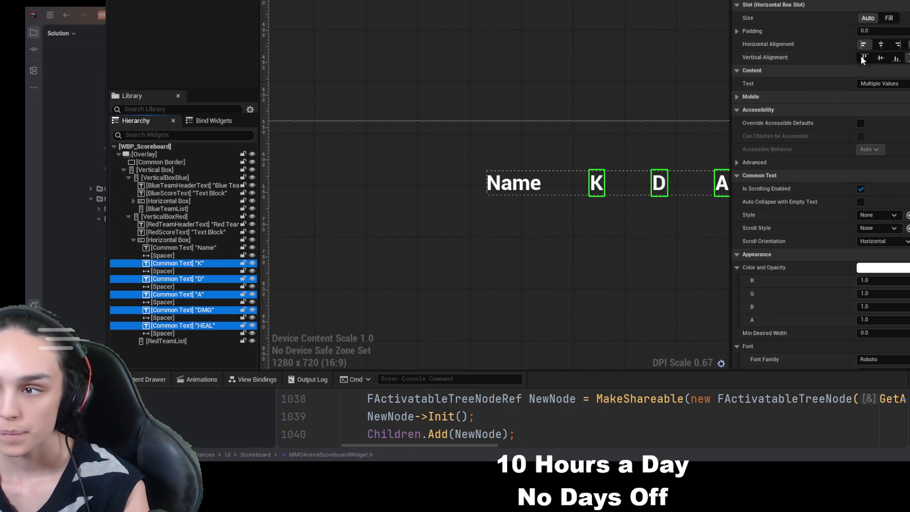
left_click(881, 57)
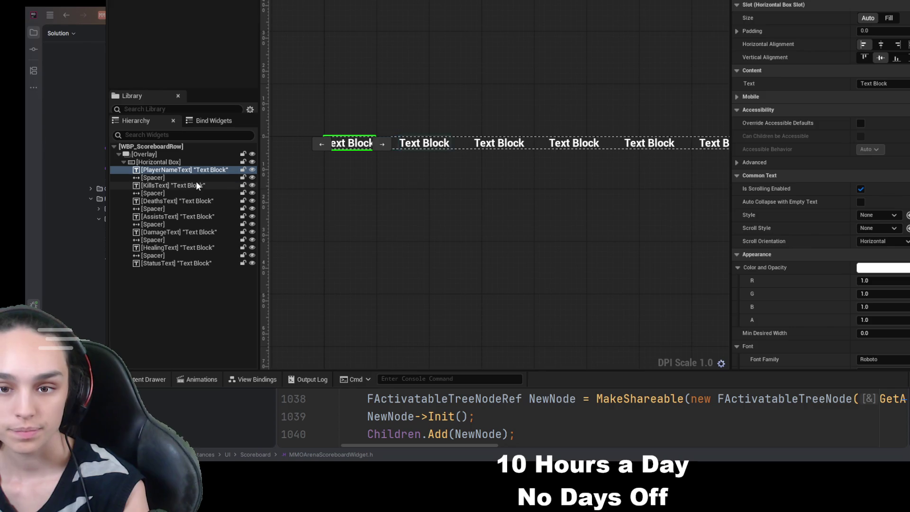
Multi-select the Kills, Deaths, Assists, Damage, Healing and Status texts and change their slot setting
left_click(194, 185, "ctrl")
left_click(196, 201, "ctrl")
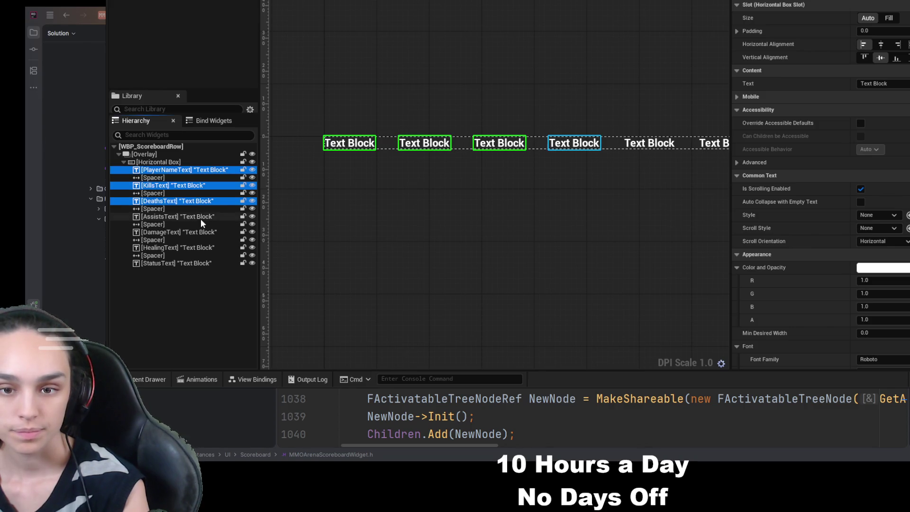
left_click(200, 217, "ctrl")
left_click(201, 233, "ctrl")
left_click(199, 248, "ctrl")
left_click(198, 263, "ctrl")
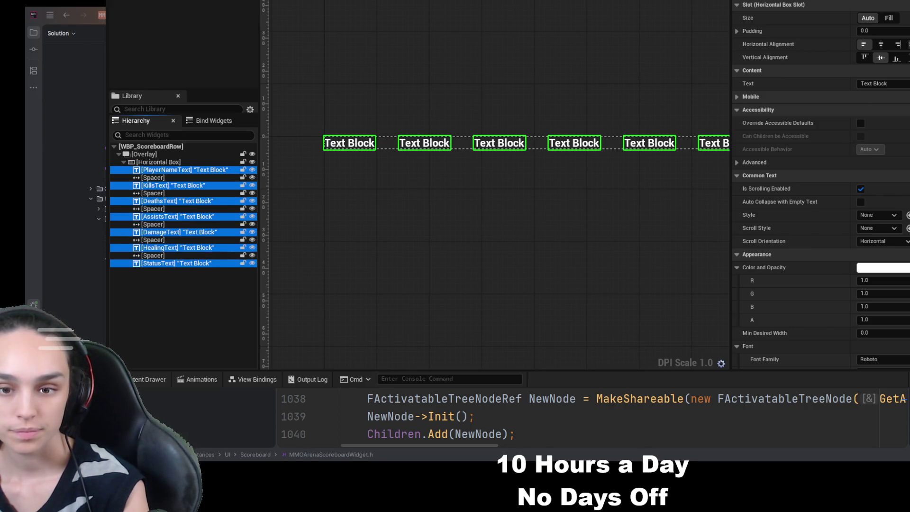
left_click(877, 18)
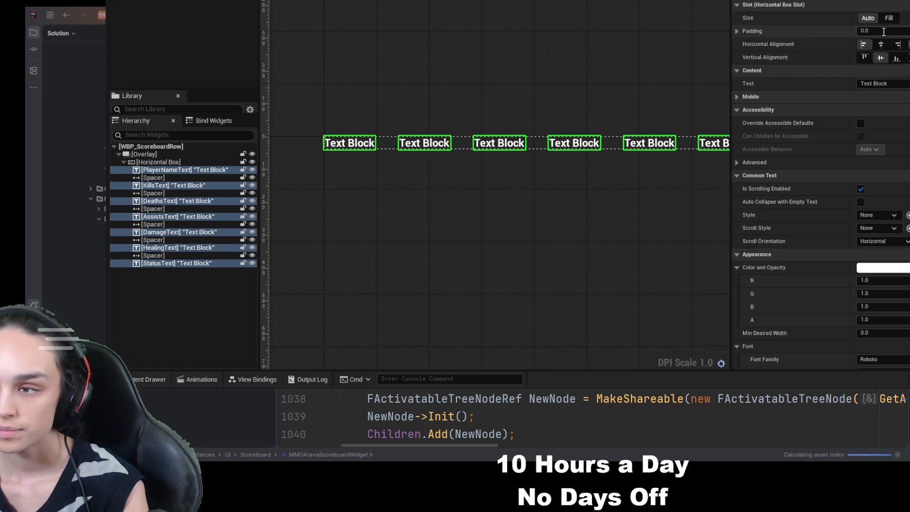
left_click(188, 200)
key("alt+Tab")
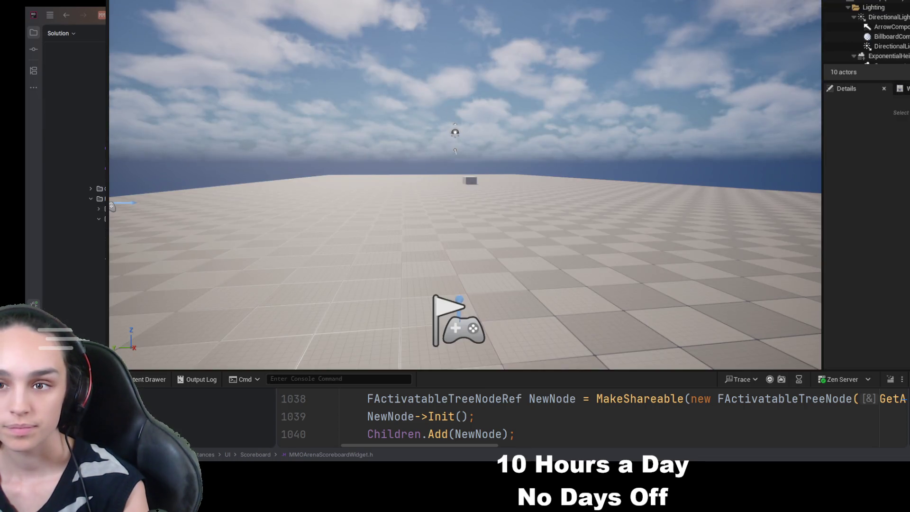
Run a two-player play test, inspect the scoreboard column alignment, then stop it
key("alt+p")
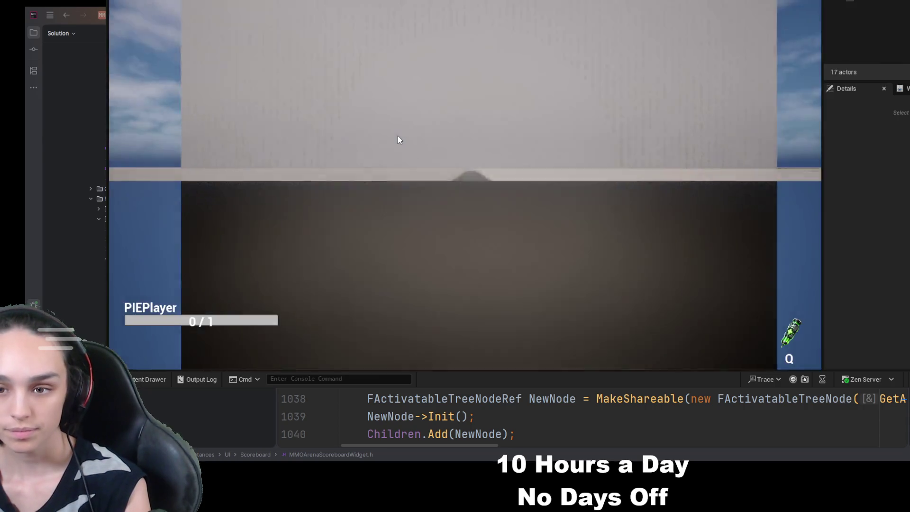
key("Tab")
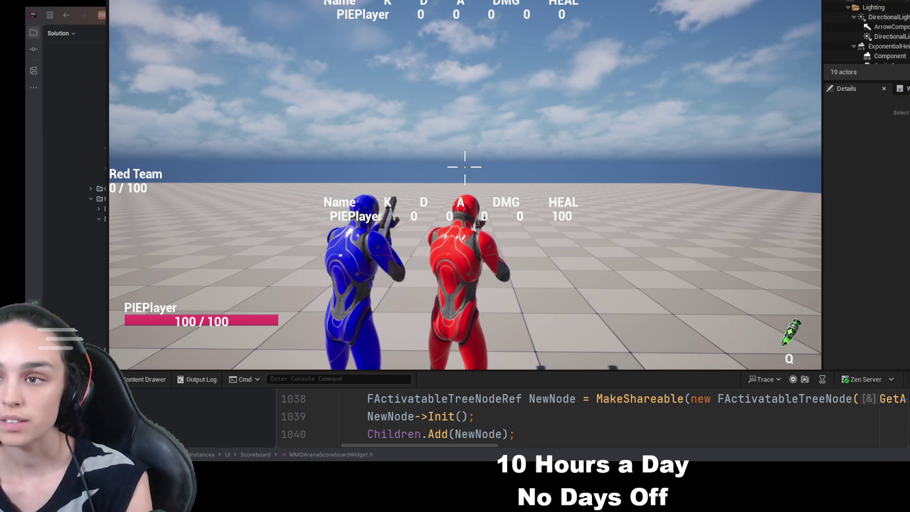
key("Escape")
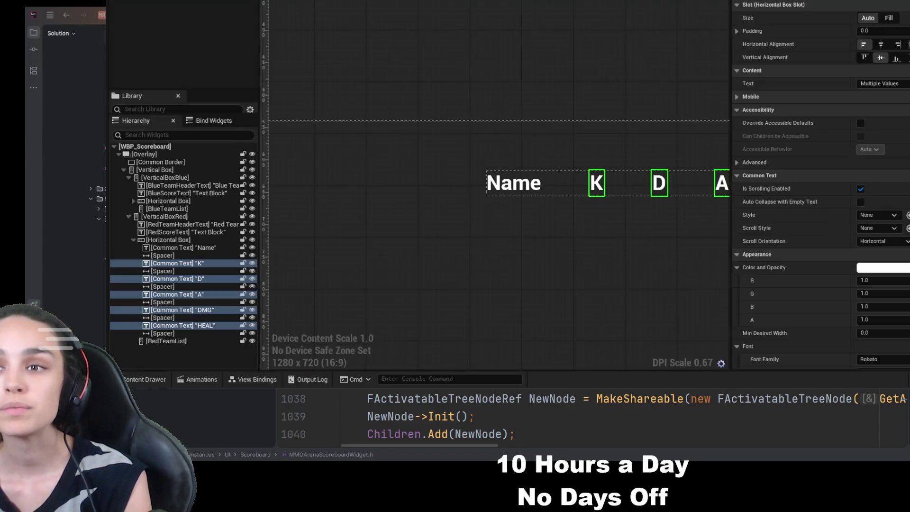
Widen the Hierarchy and inspect RedScoreText, the red header row box and Name header
left_click(185, 232)
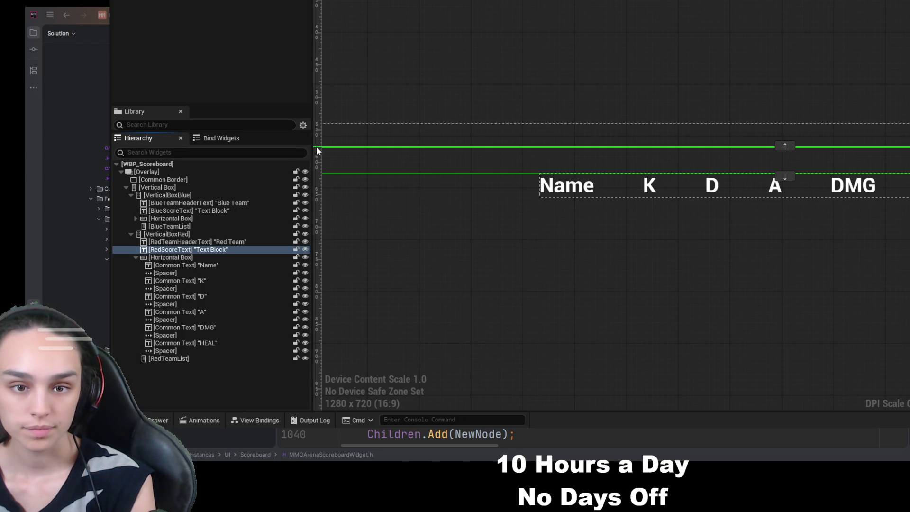
mouse_move(317, 151)
left_mouse_down()
mouse_move(498, 163)
mouse_move(284, 156)
mouse_move(307, 156)
left_mouse_up()
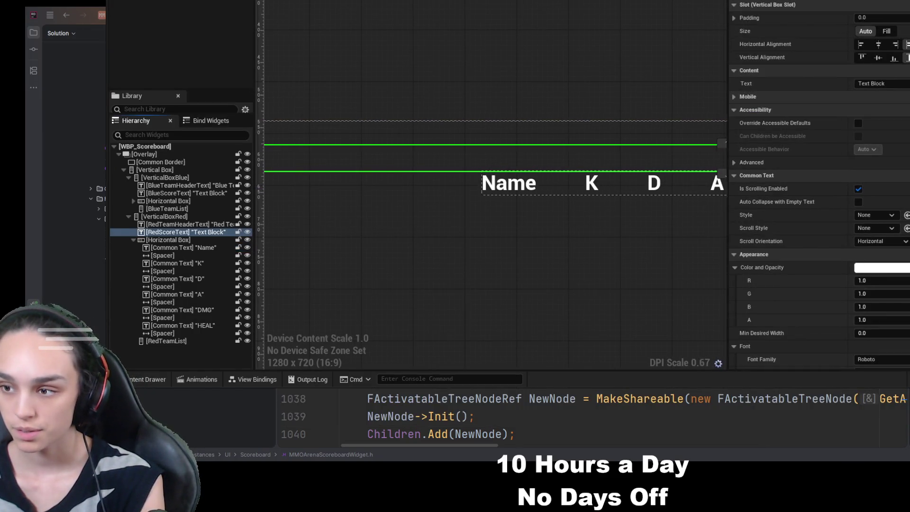
scroll(280, 179, "down", 2)
mouse_move(378, 179)
left_mouse_down()
mouse_move(407, 228)
mouse_move(355, 224)
left_mouse_up()
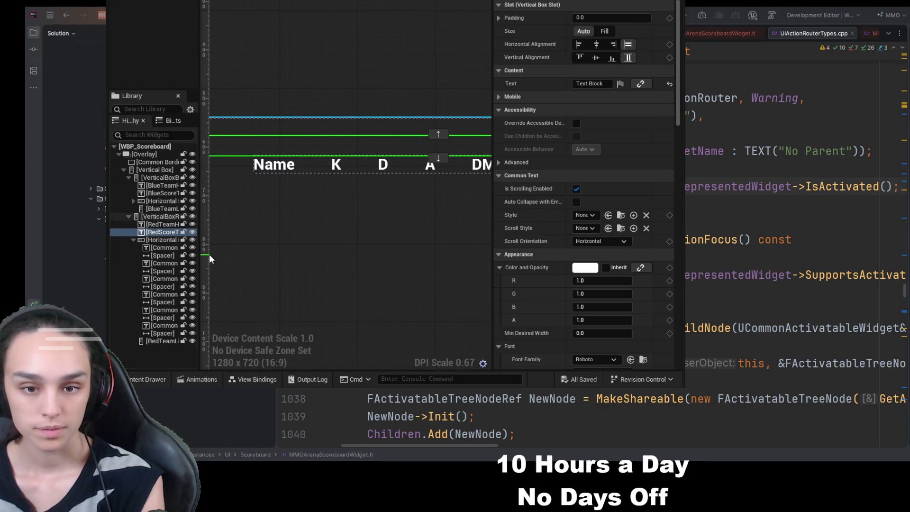
mouse_move(201, 256)
left_mouse_down()
mouse_move(290, 254)
mouse_move(259, 252)
mouse_move(268, 253)
left_mouse_up()
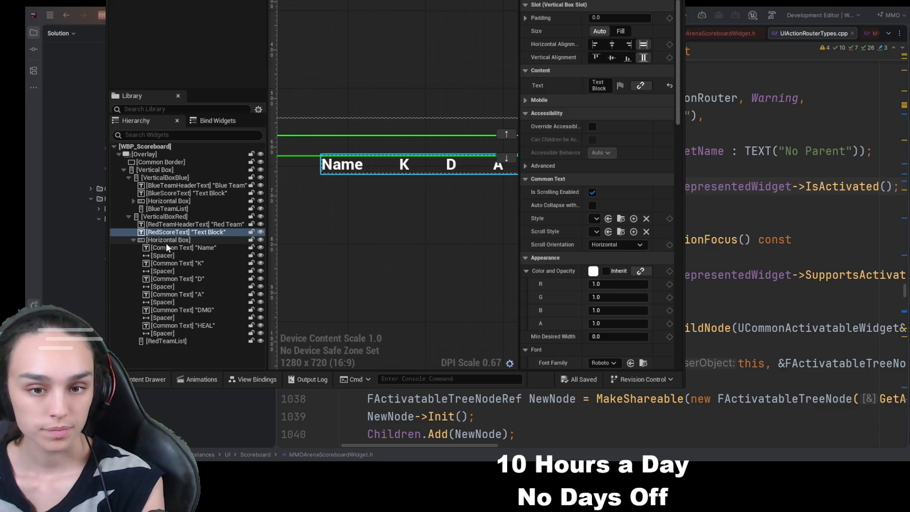
left_click(164, 240)
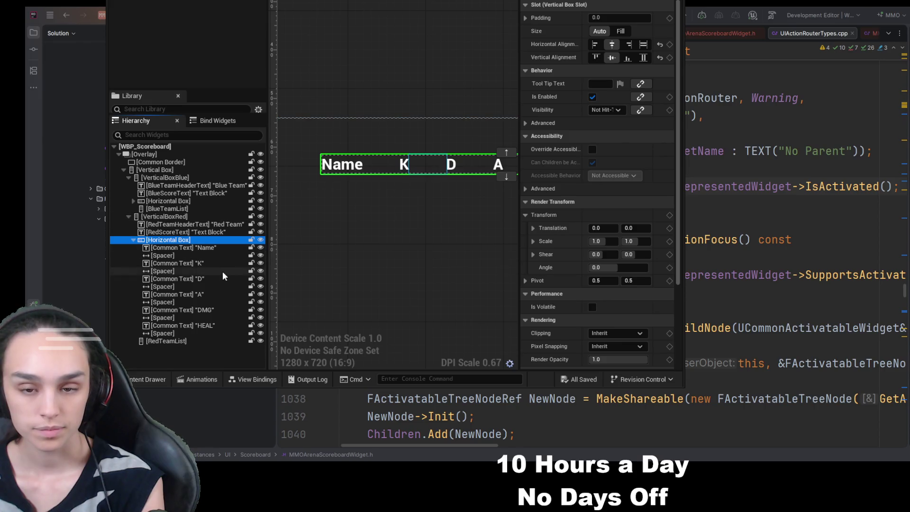
left_click(206, 250)
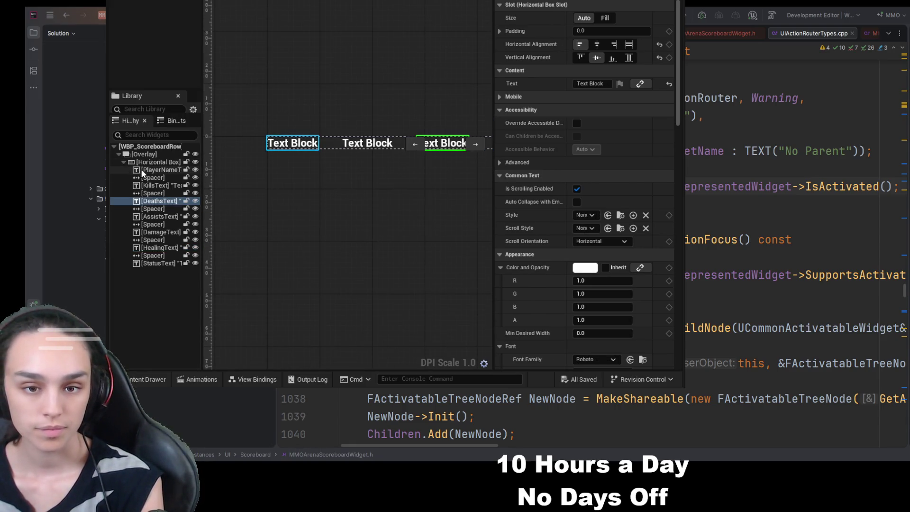
Select PlayerNameText and widen the editor window to the screen's right edge
left_click(157, 170)
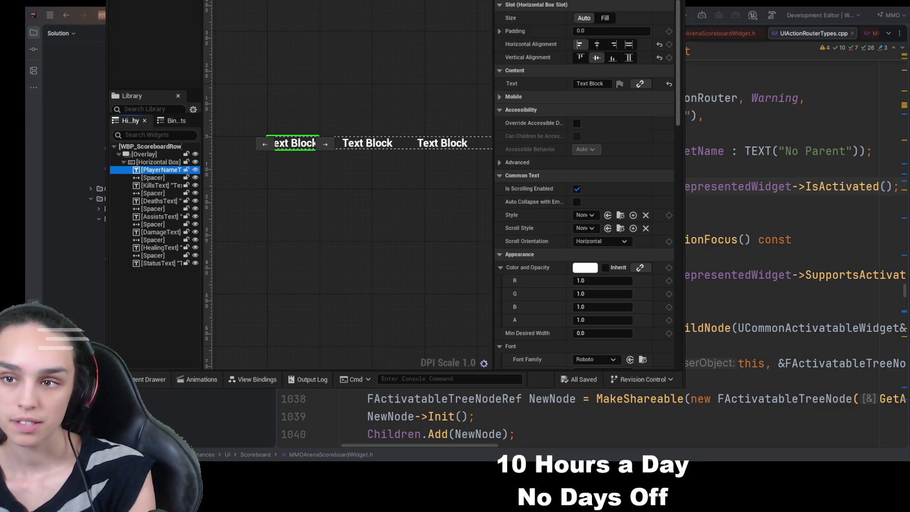
left_click_drag(683, 95, 909, 95)
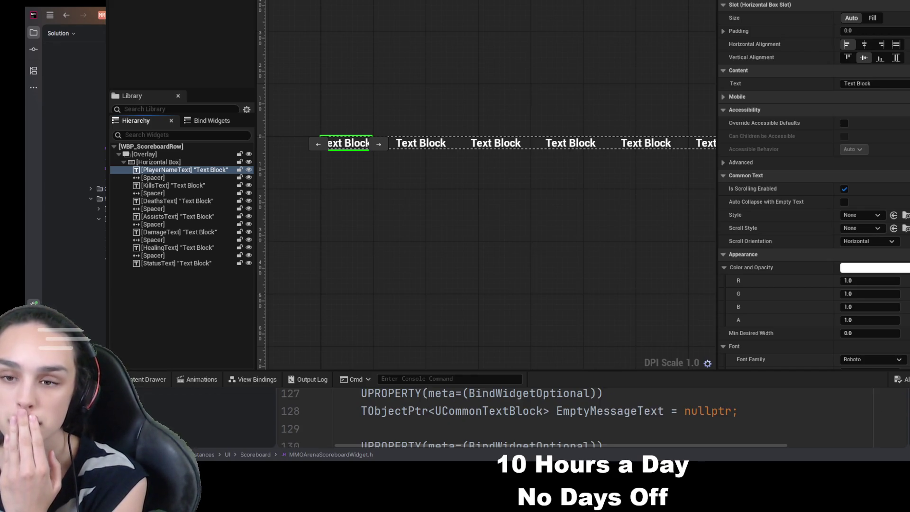
scroll(569, 417, "up", 1)
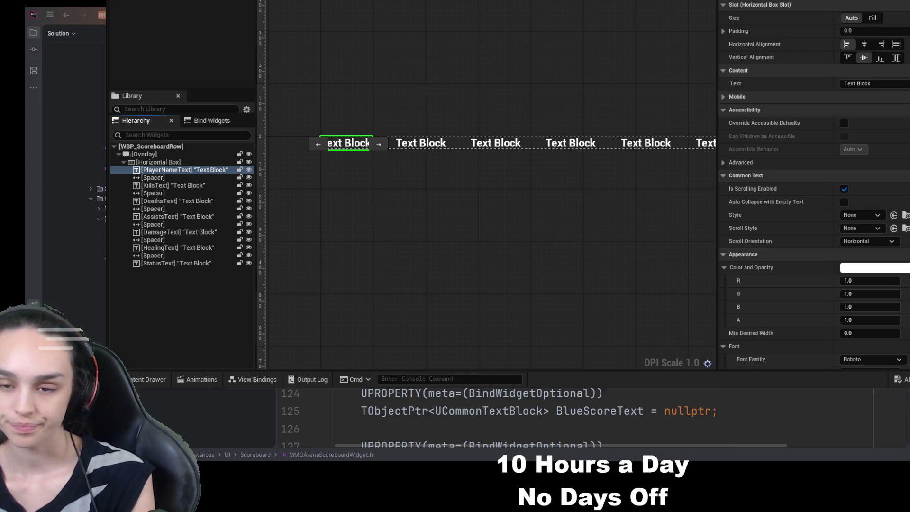
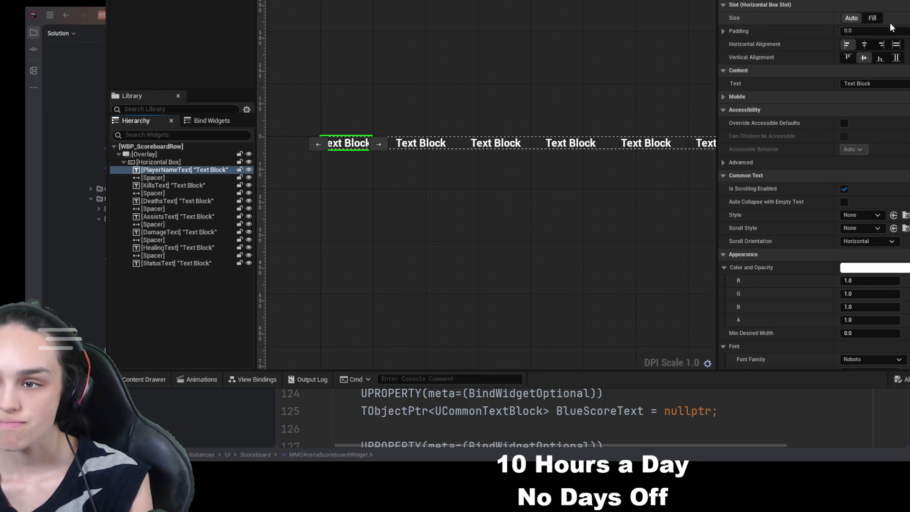
Set the PlayerNameText slot size to Fill instead of Auto, then clear the selection
left_click(872, 19)
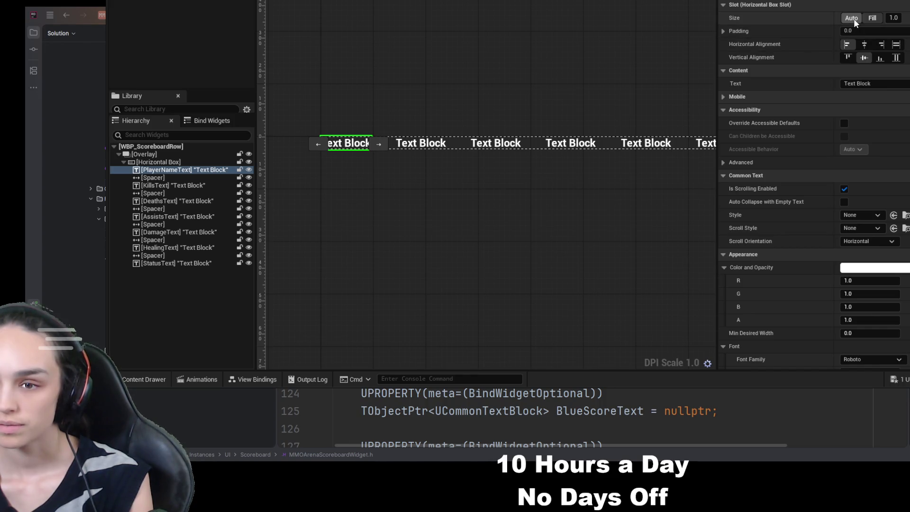
left_click(879, 18)
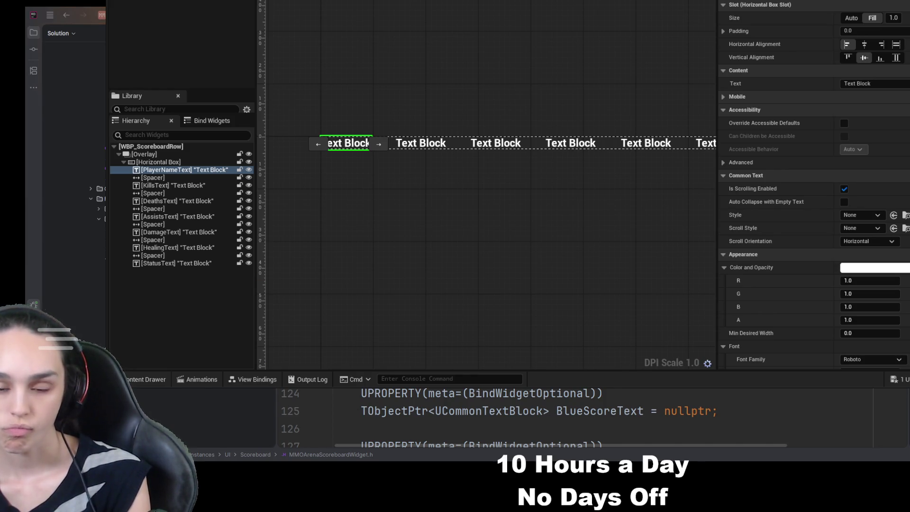
left_click(200, 379)
Browse the Content Drawer to the Content > UI > Scoreboard folder
left_click(161, 378)
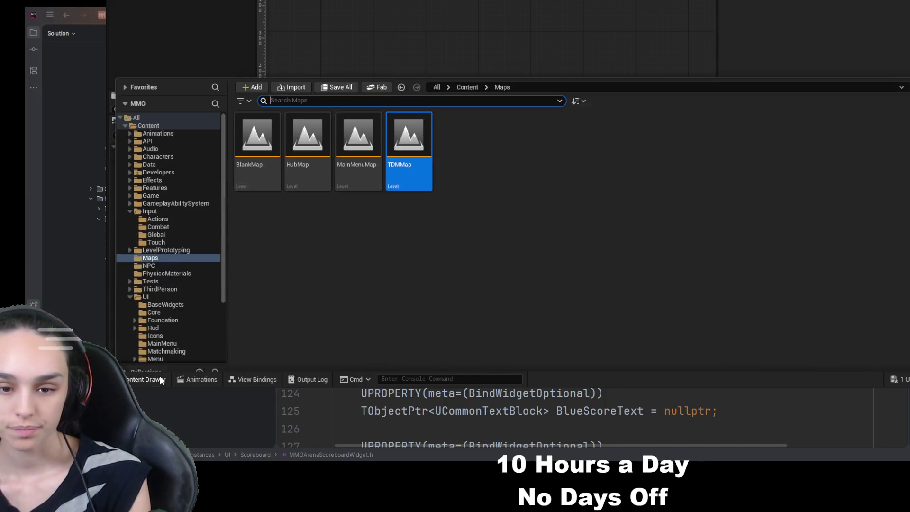
left_click(468, 75)
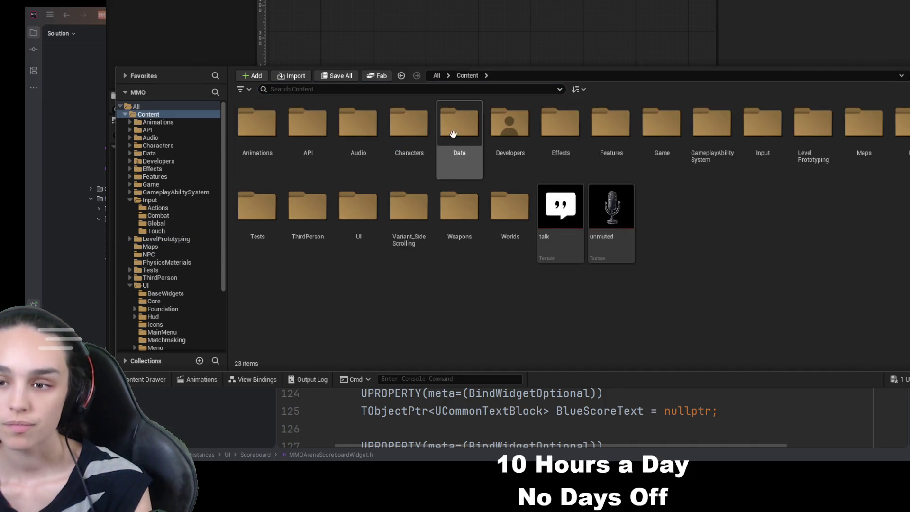
double_click(357, 213)
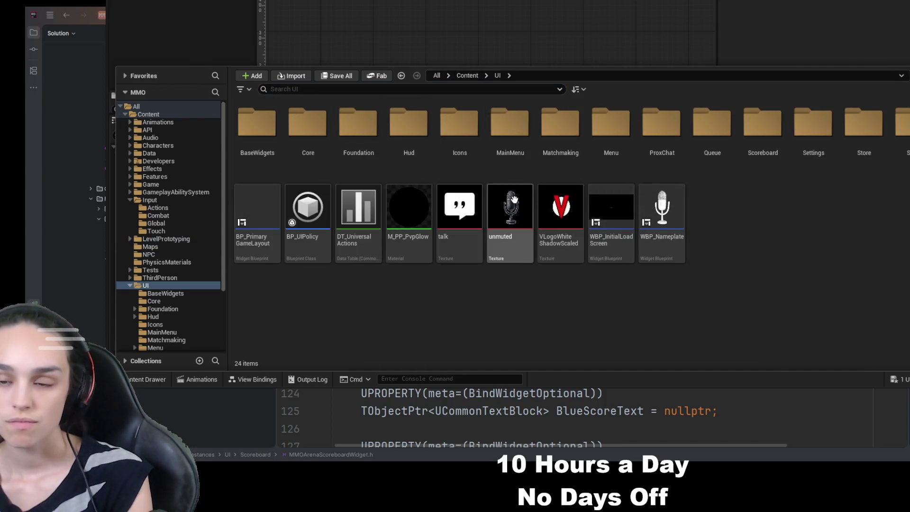
double_click(764, 137)
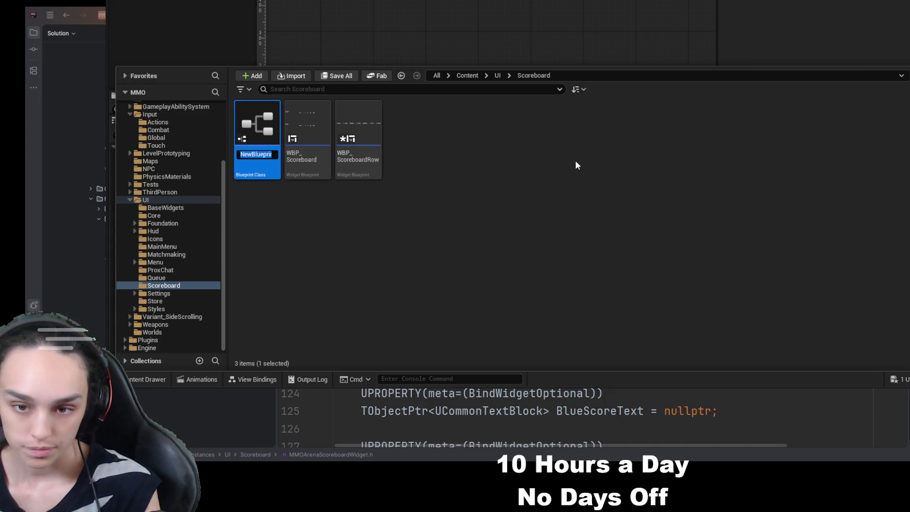
Name the new widget blueprint WBP_ScoreboardRowHeader and open it for editing
type("WBP_ScoreboardRowHEader")
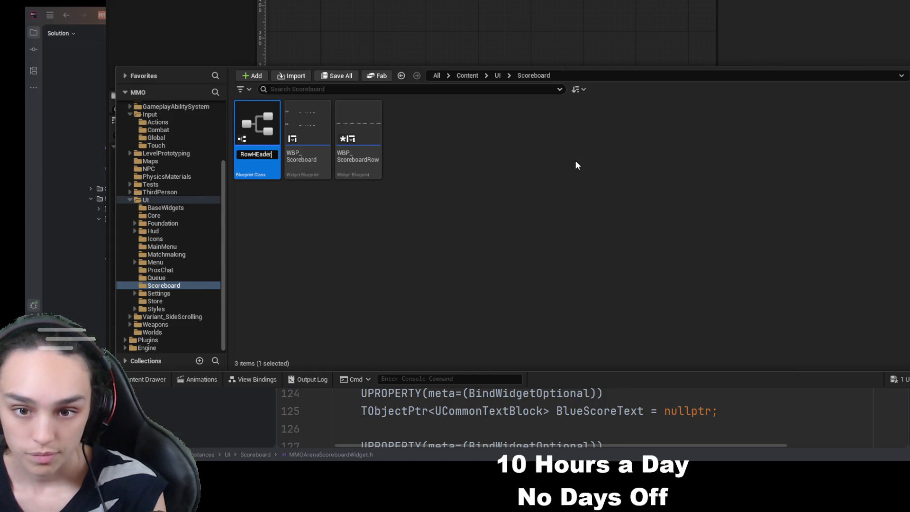
key("BackSpace")
key("BackSpace")
key("BackSpace")
key("BackSpace")
type("eade")
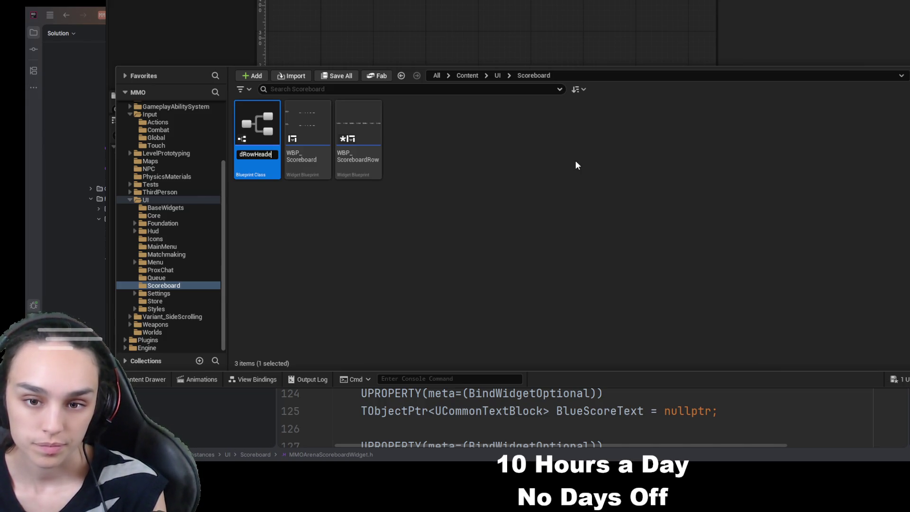
type("r")
key("Return")
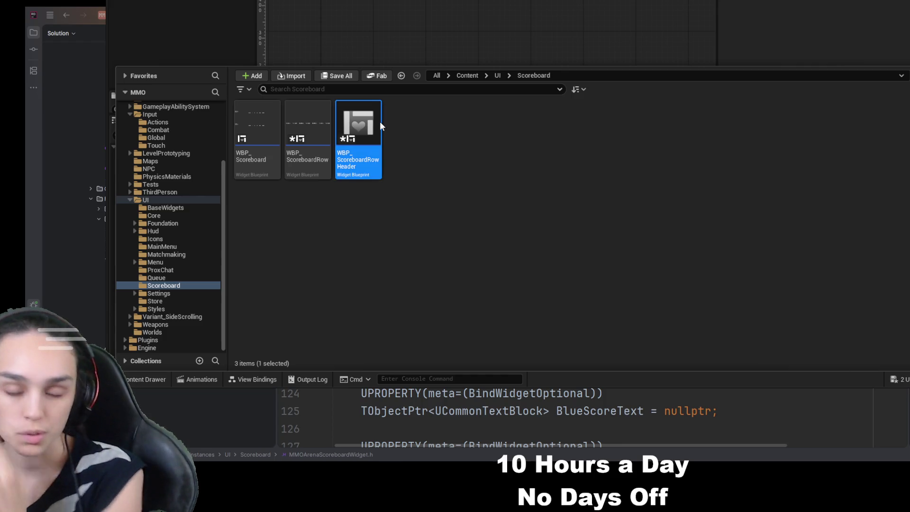
double_click(379, 123)
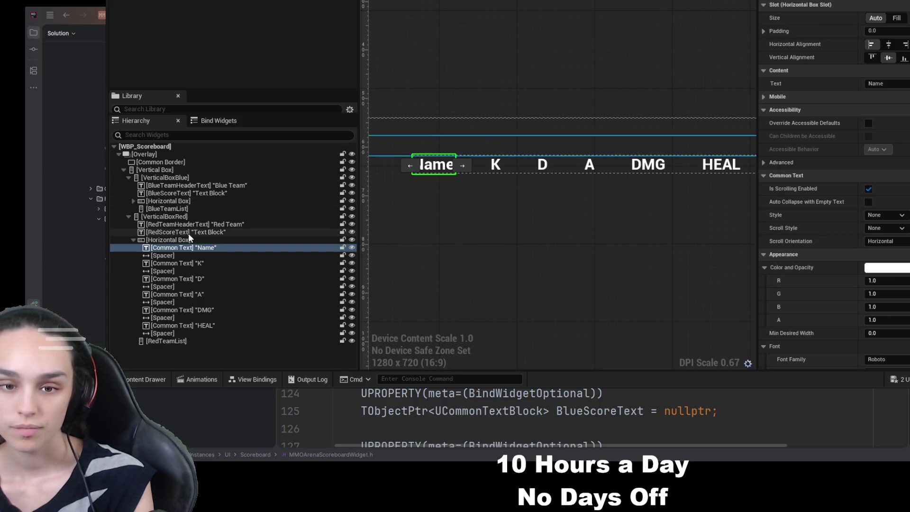
Paste the scoreboard's Name, K, D, A, DMG, HEAL header row into WBP_ScoreboardRowHeader
left_click(184, 240)
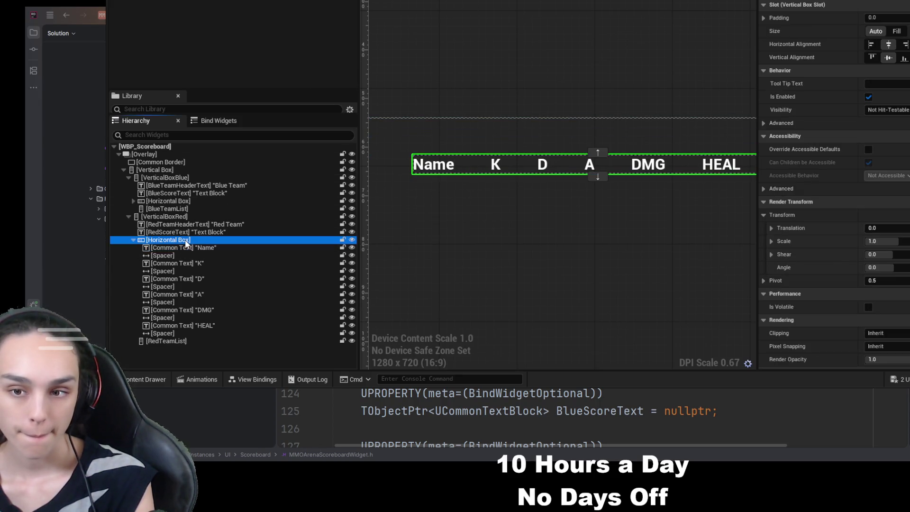
left_click(183, 333, "shift")
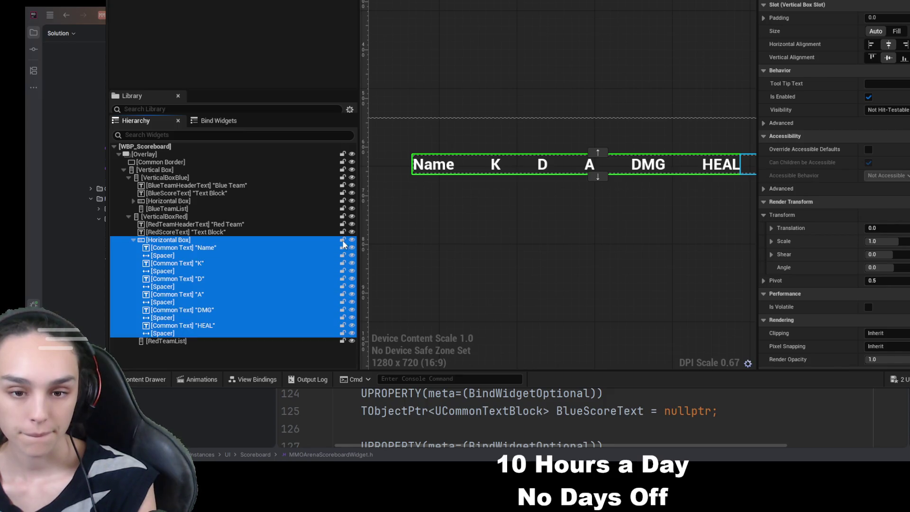
left_click(175, 147)
key("ctrl+v")
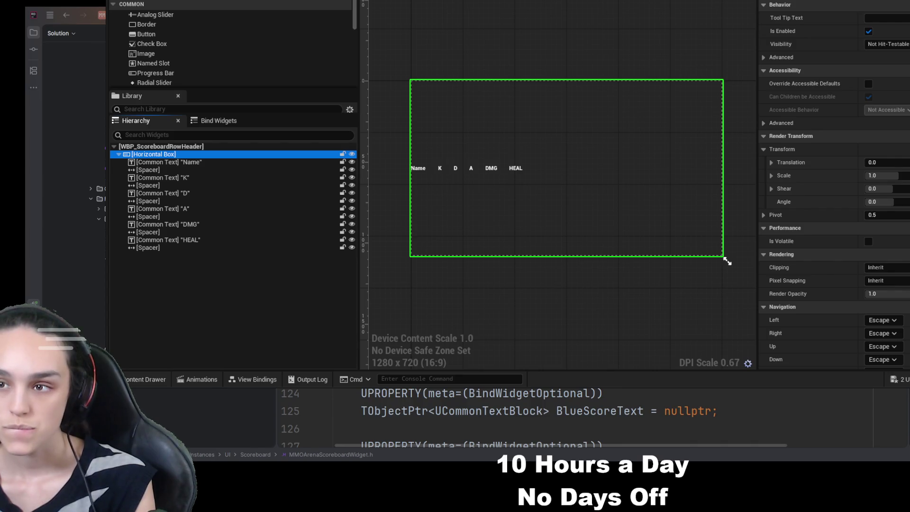
Set the preview to Desired on Screen and frame the pasted header row
left_click(714, 33)
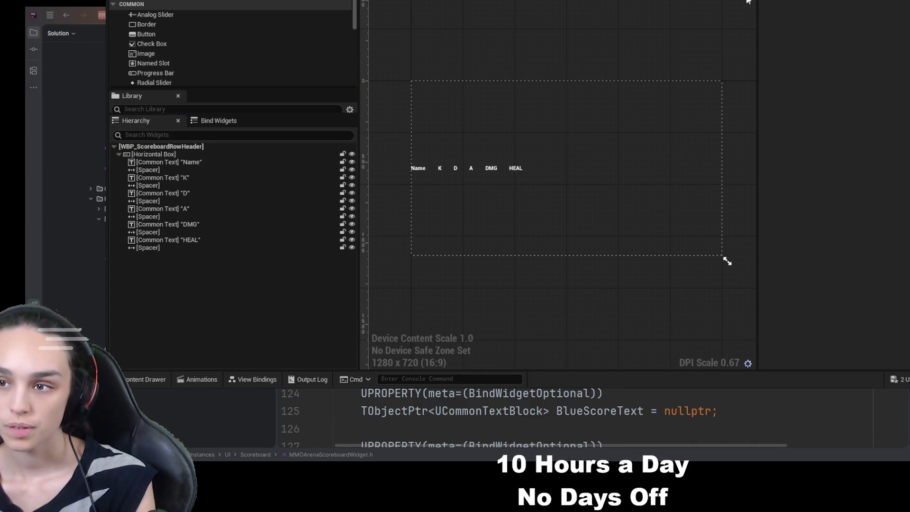
left_click(749, 6)
scroll(518, 122, "up", 2)
mouse_move(518, 121)
left_mouse_down()
mouse_move(656, 248)
mouse_move(582, 184)
left_mouse_up()
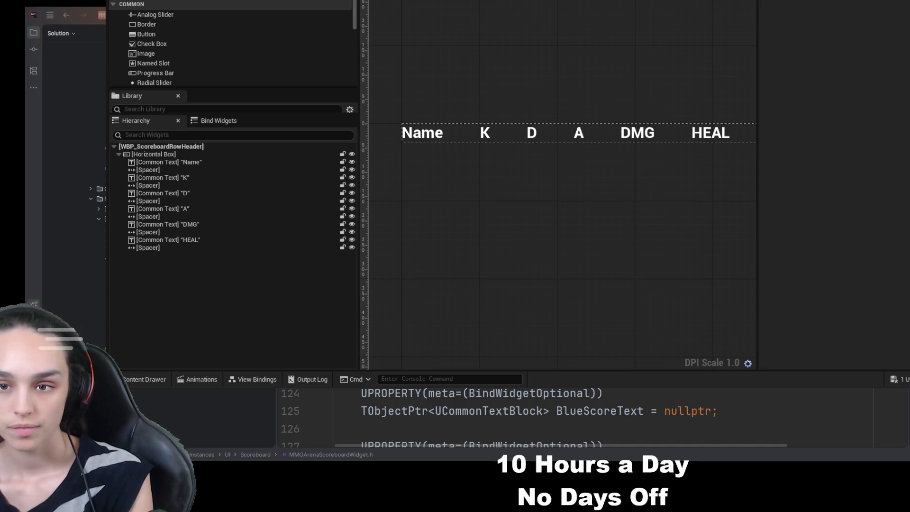
left_click(187, 153)
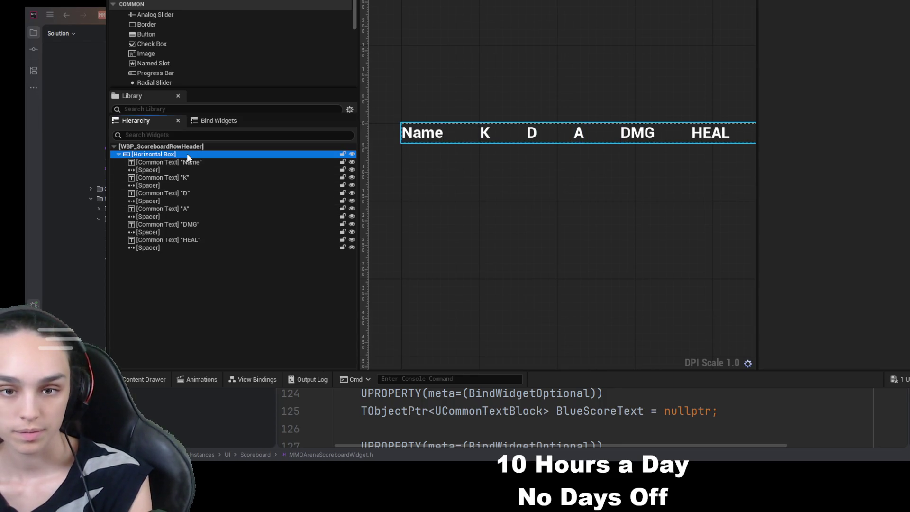
Rename the first three column texts PlayerNameText, KillsText and DeathsText
left_click(192, 162)
key("F2")
type("PlayerNameText")
key("Return")
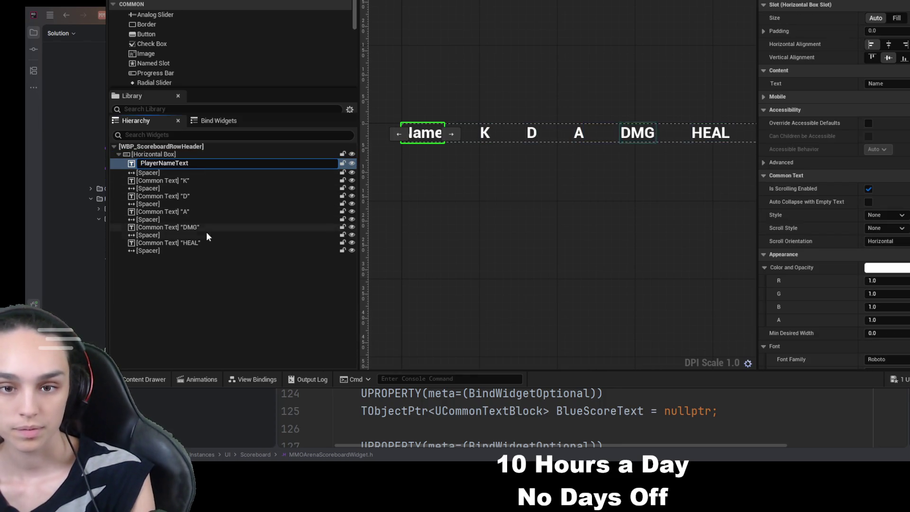
left_click(208, 271)
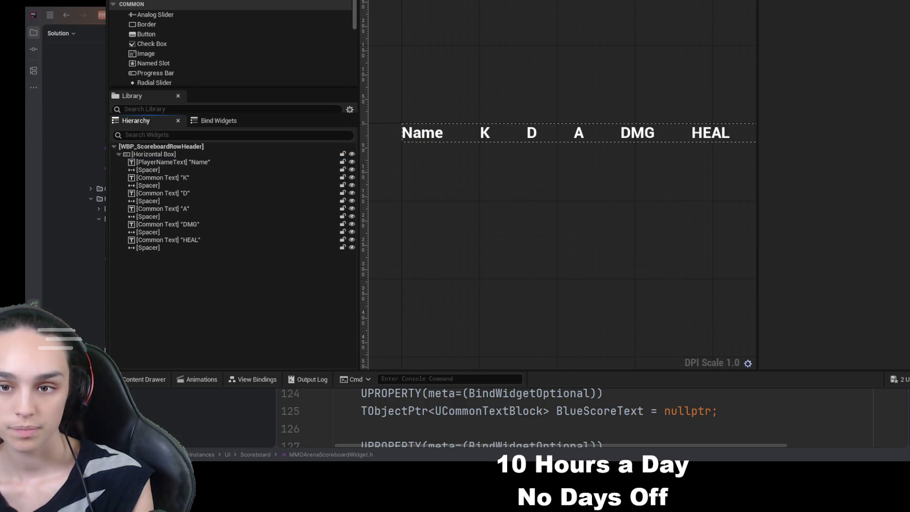
double_click(192, 176)
type("KillsText")
left_click(217, 271)
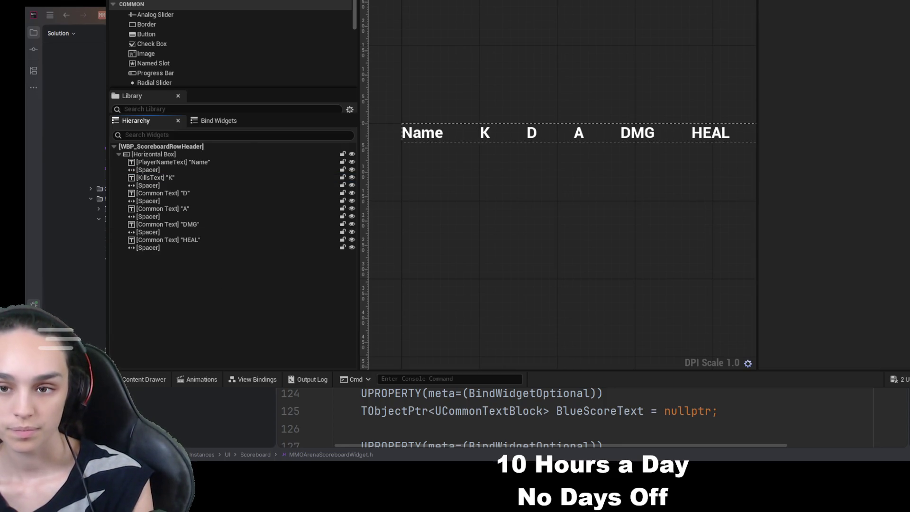
double_click(204, 193)
type("DeathsText")
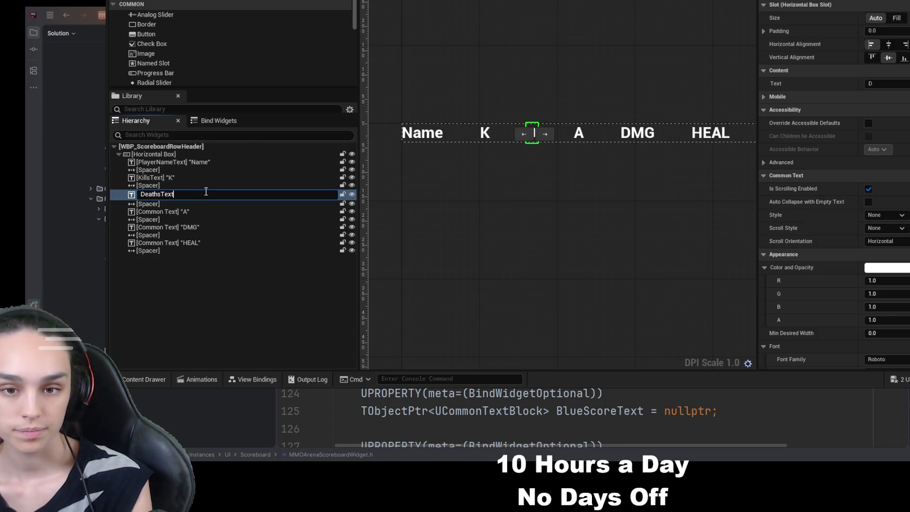
left_click(362, 217)
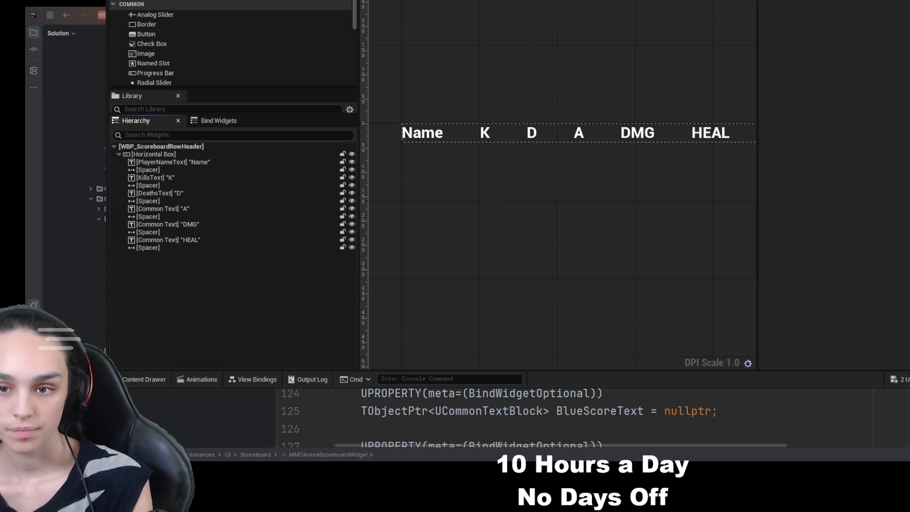
Rename the remaining column texts AssistsText, DamageText and HealingText
type("AssistsText")
left_click(226, 299)
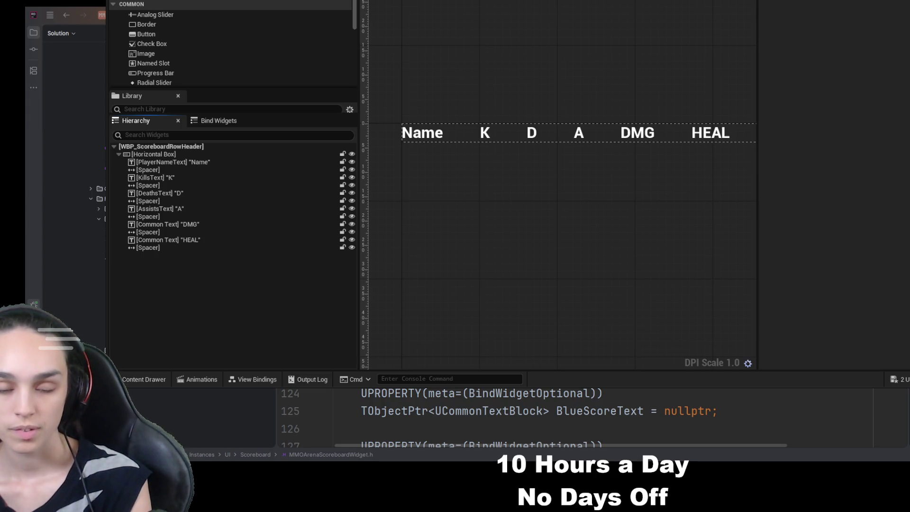
double_click(195, 223)
type("DamageText")
left_click(260, 303)
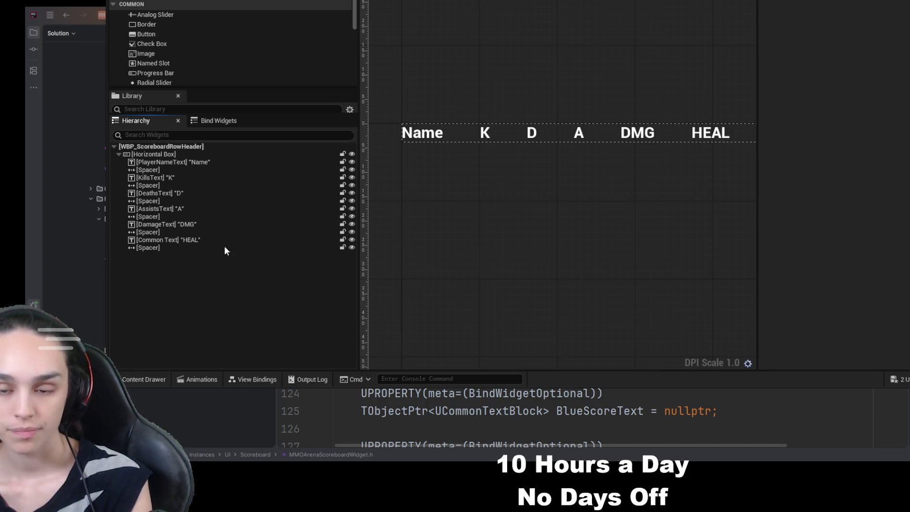
double_click(192, 240)
type("HealingText")
left_click(216, 304)
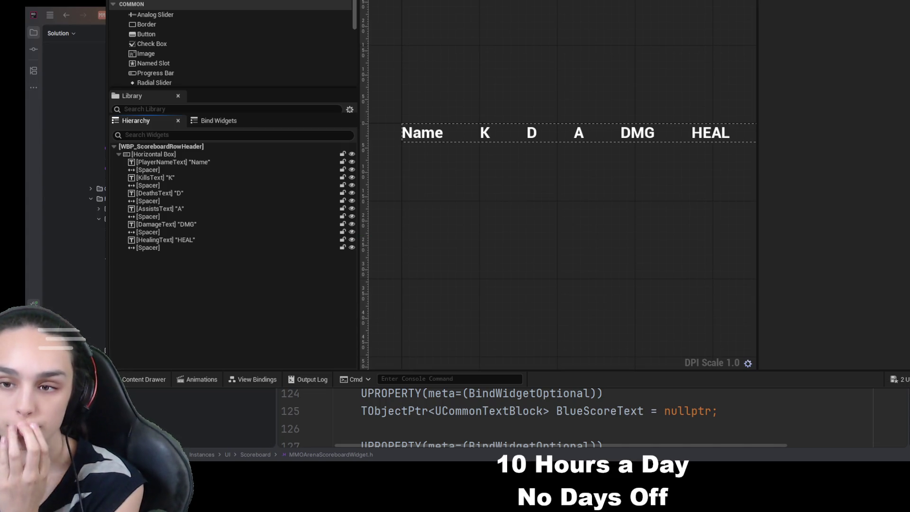
left_click(217, 155)
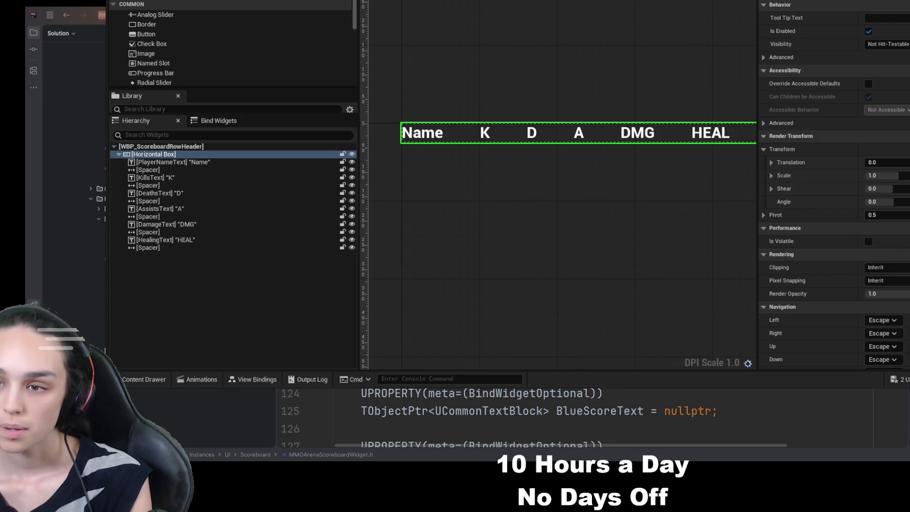
left_click(226, 154)
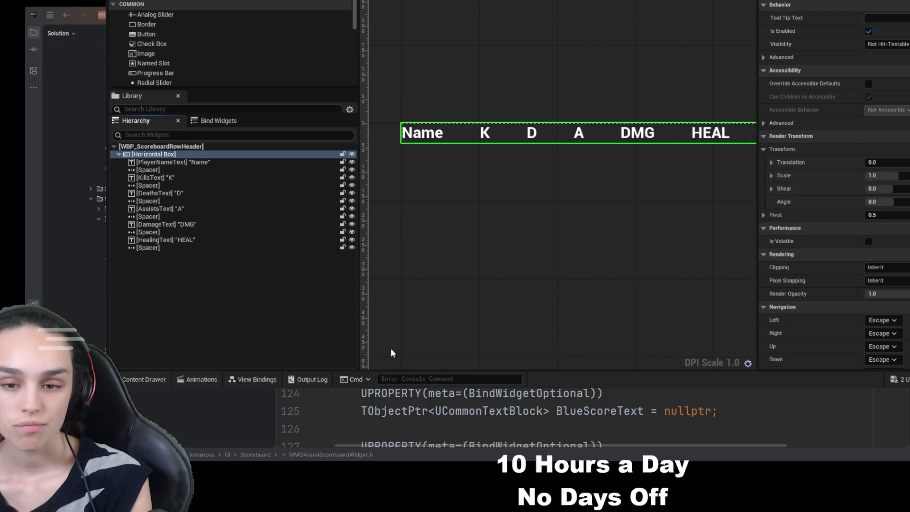
Undo the header row container change, then zoom out and widen the design area around the 1280x720 frame
key("ctrl+z")
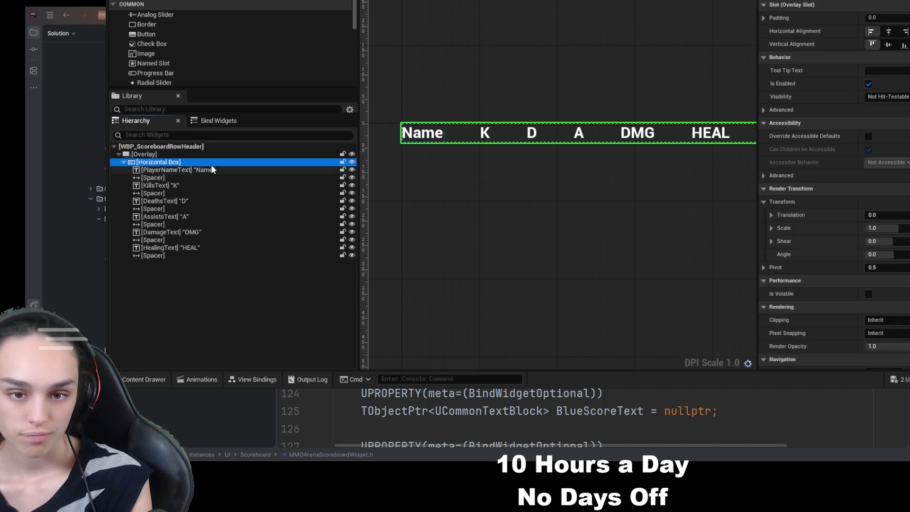
key("F2")
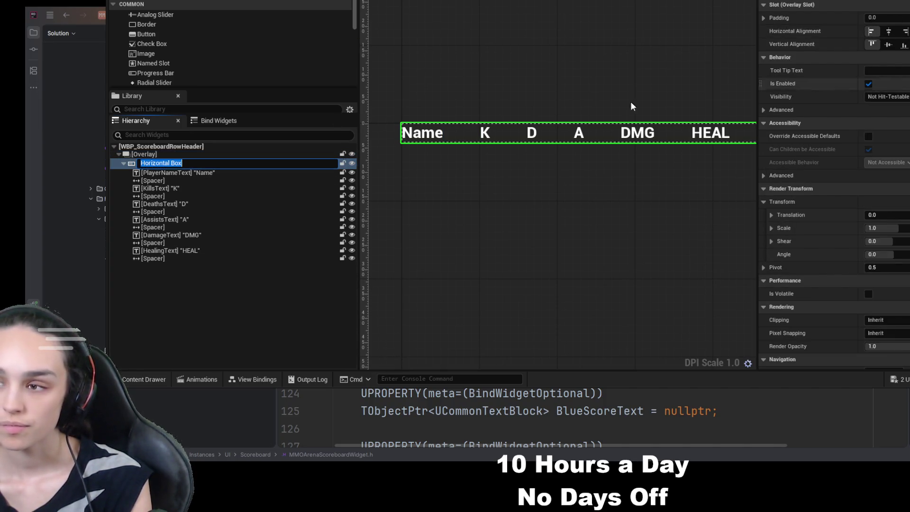
left_click(274, 273)
left_click(238, 163)
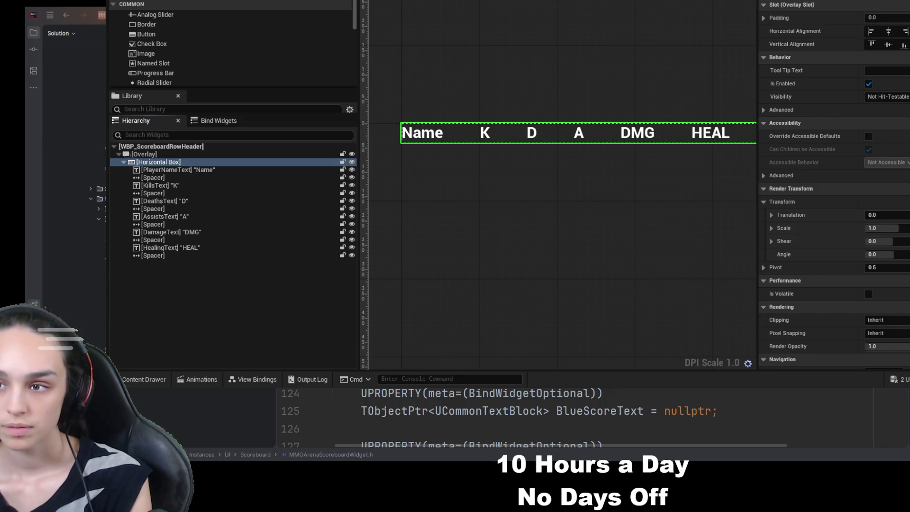
left_click(605, 26)
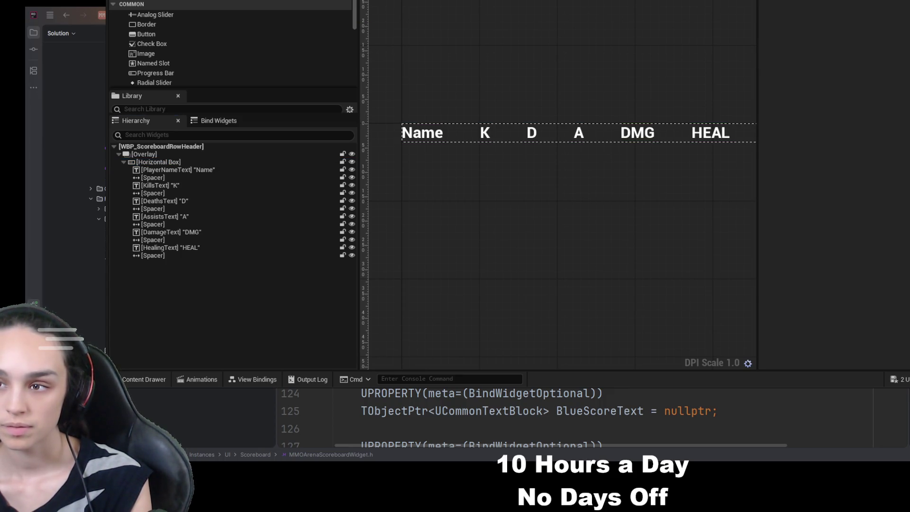
scroll(654, 171, "down", 6)
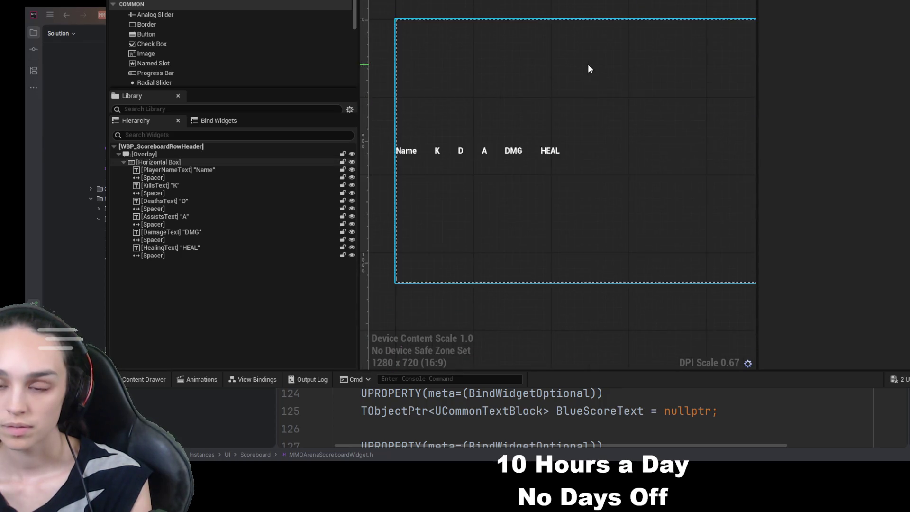
left_click_drag(759, 54, 896, 88)
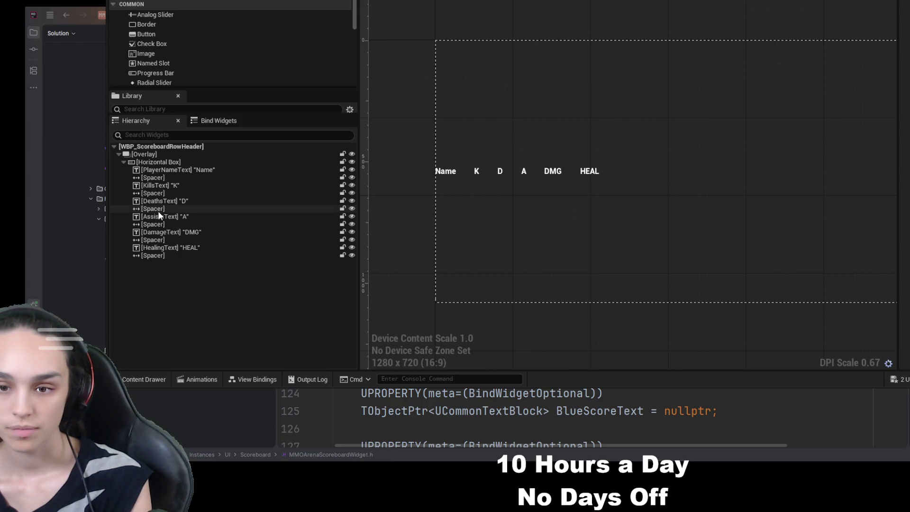
Give PlayerNameText a Fill slot size with a 3.0 share
left_click(176, 170)
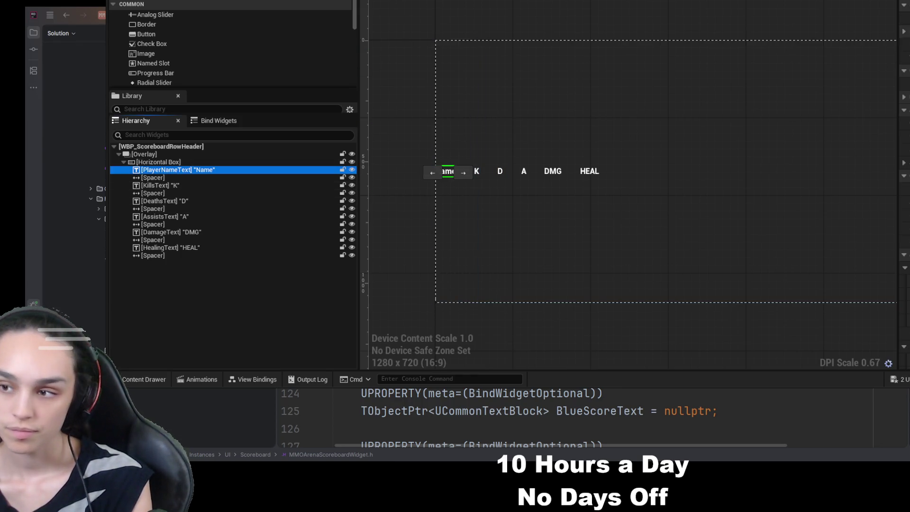
left_click_drag(897, 67, 689, 62)
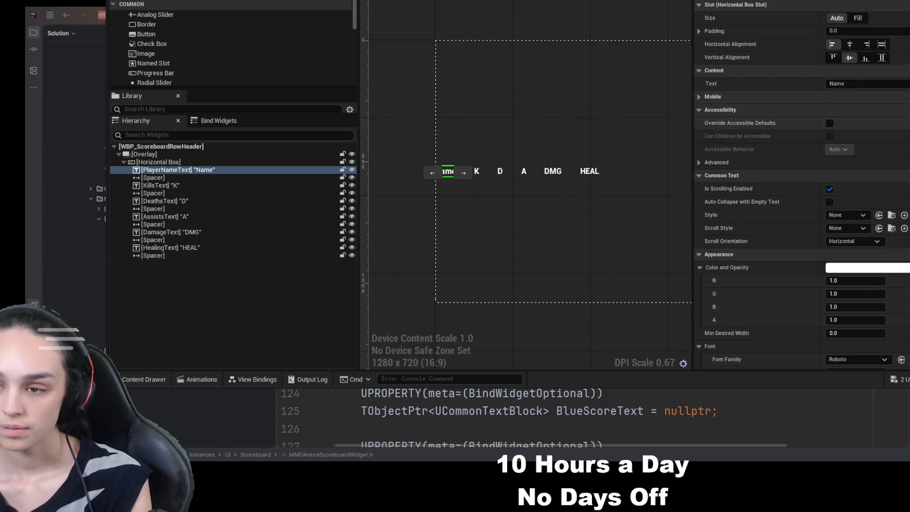
left_click(860, 17)
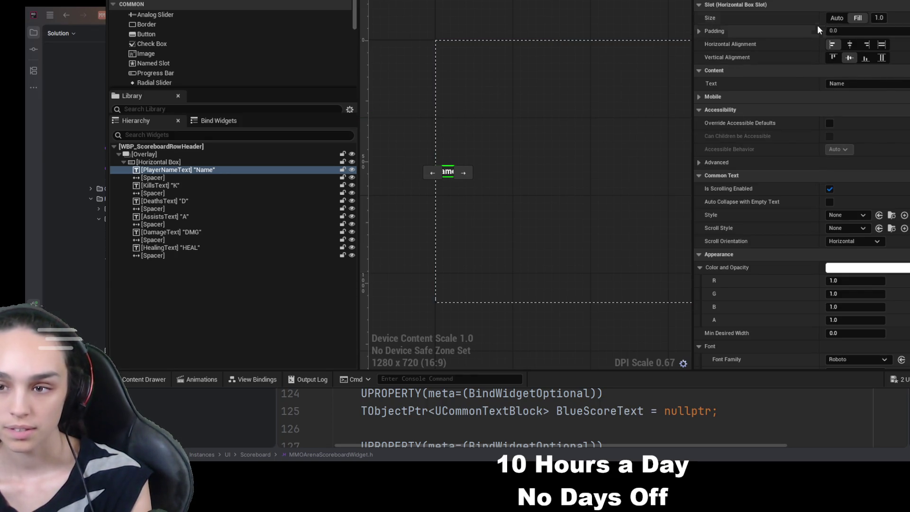
left_click(879, 18)
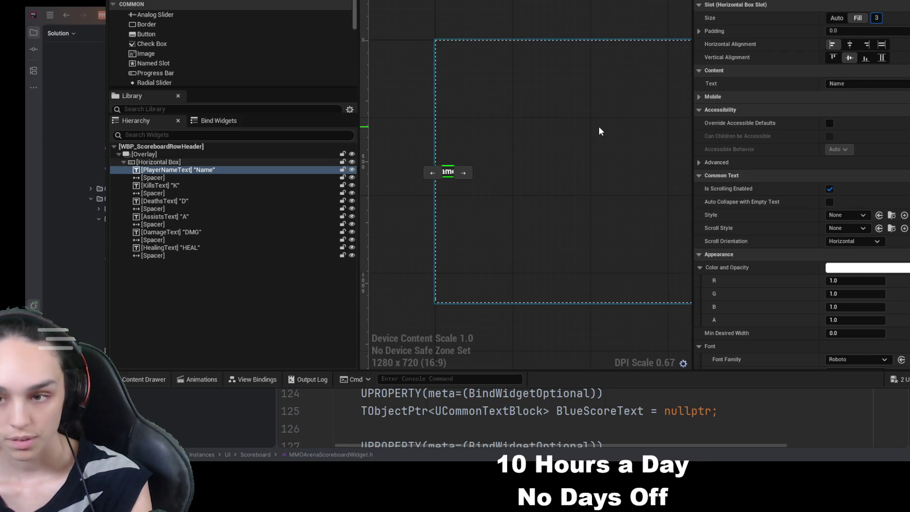
left_click(597, 129)
left_click(232, 175)
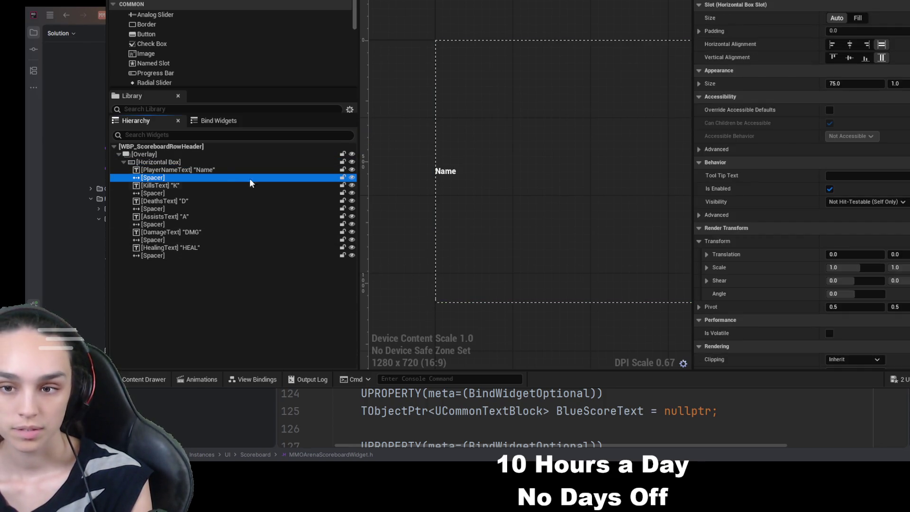
scroll(574, 194, "up", 3)
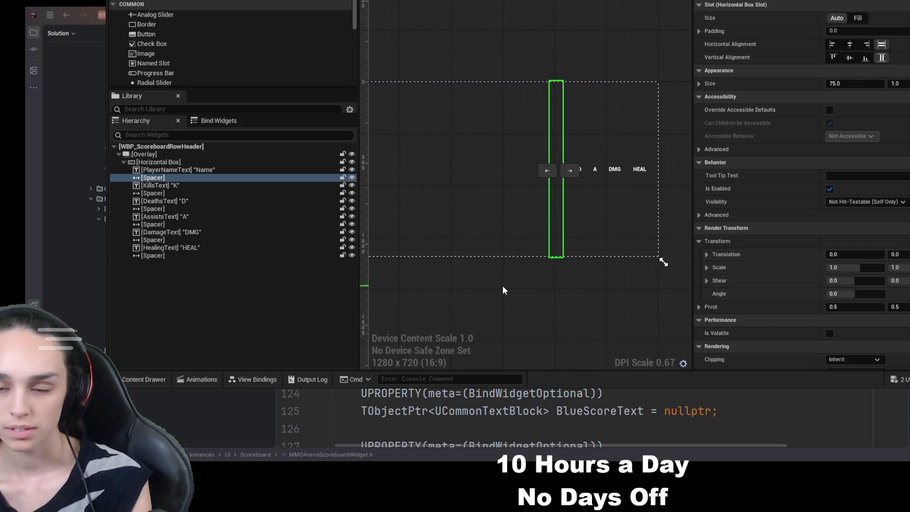
left_click(503, 285)
Try KillsText's alignment options, then set its slot size to Fill
left_click(212, 185)
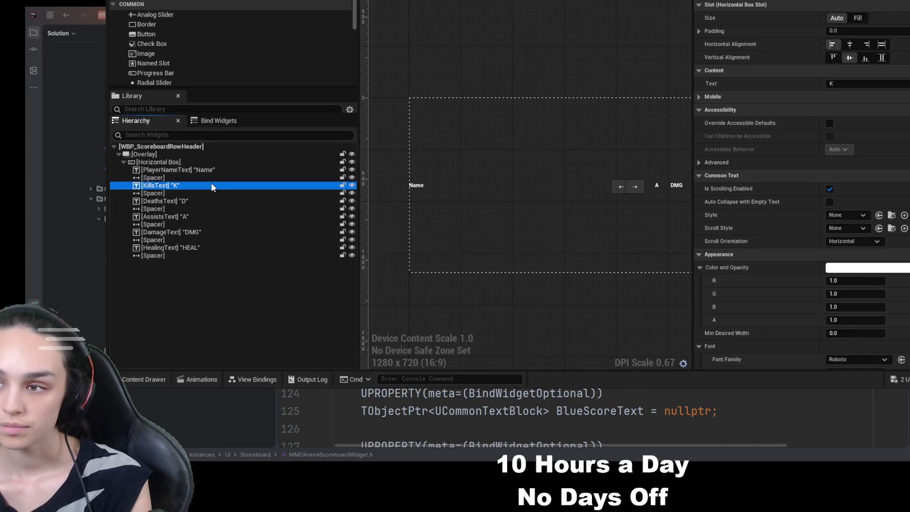
left_click(833, 57)
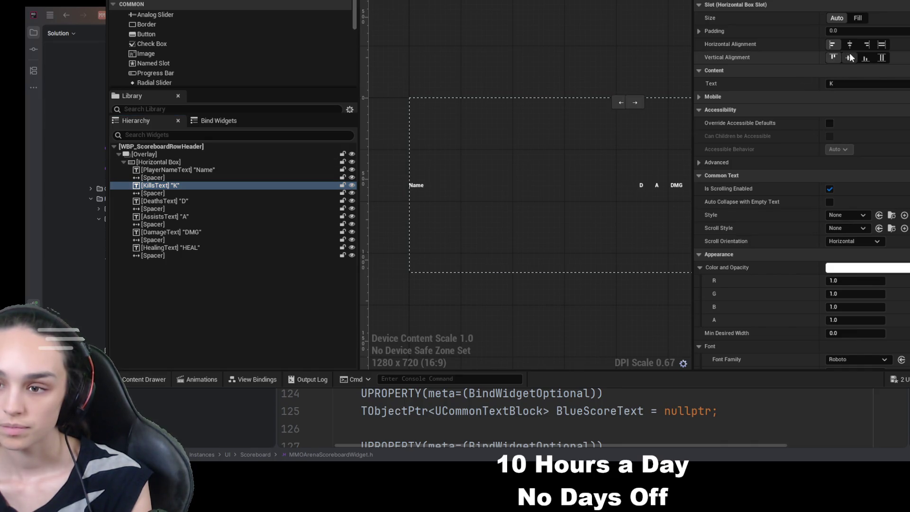
left_click(866, 59)
left_click(869, 45)
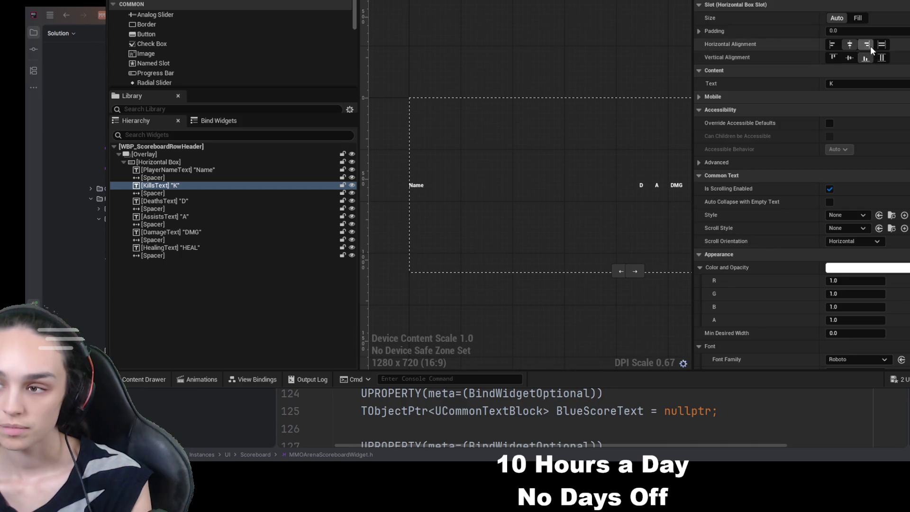
left_click(882, 58)
left_click(833, 44)
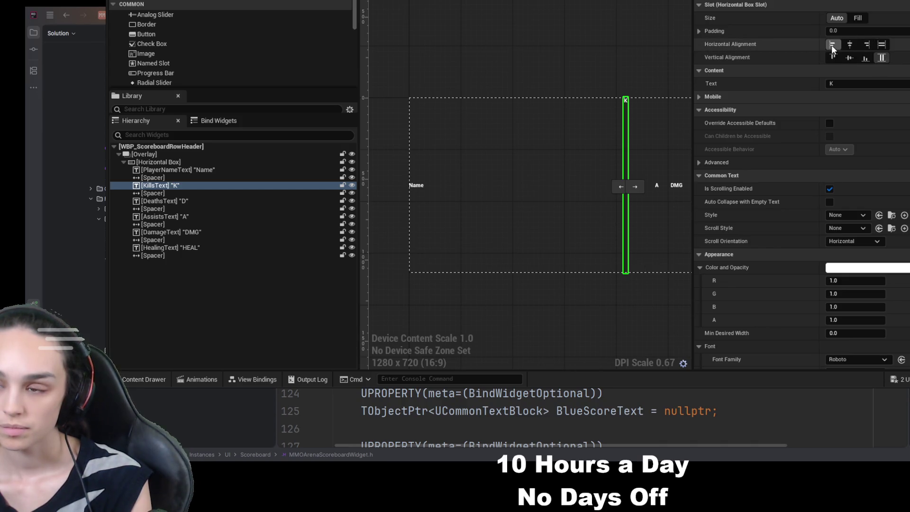
left_click(849, 58)
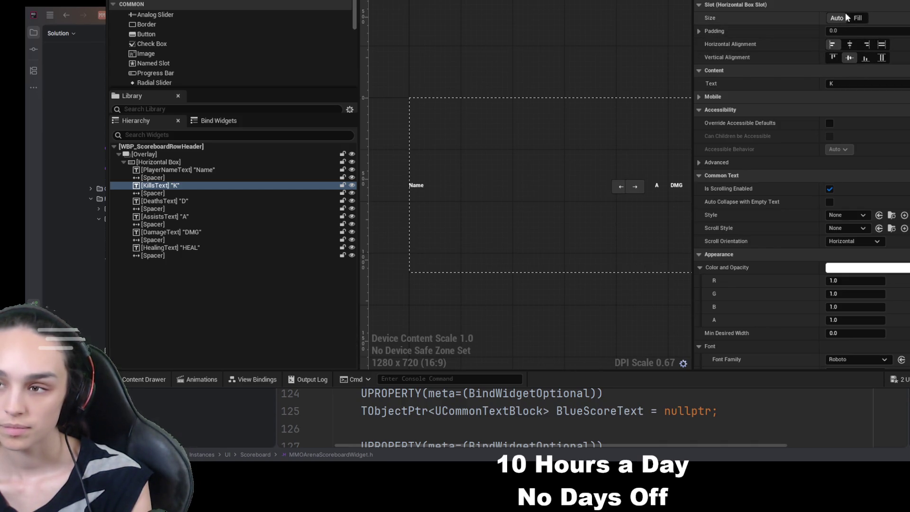
left_click(857, 18)
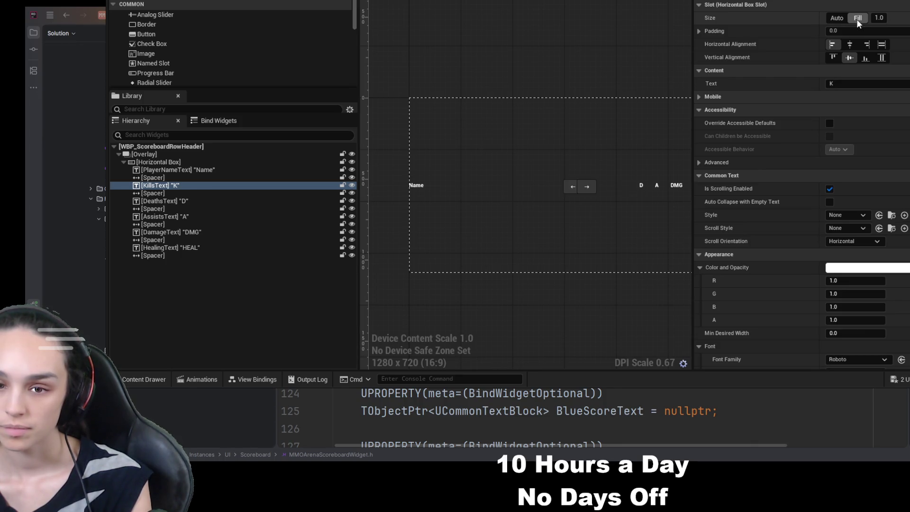
Centre the Name text vertically and the K text horizontally in their slots
left_click(190, 170)
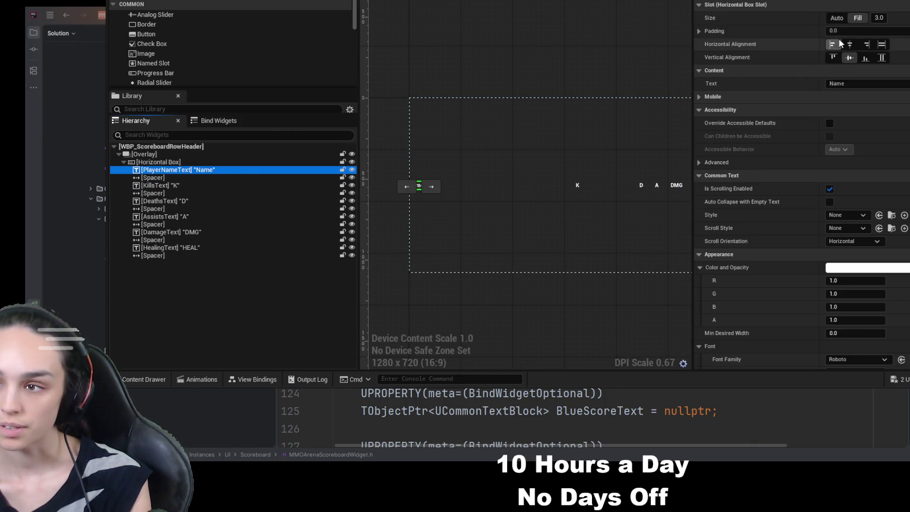
left_click(833, 57)
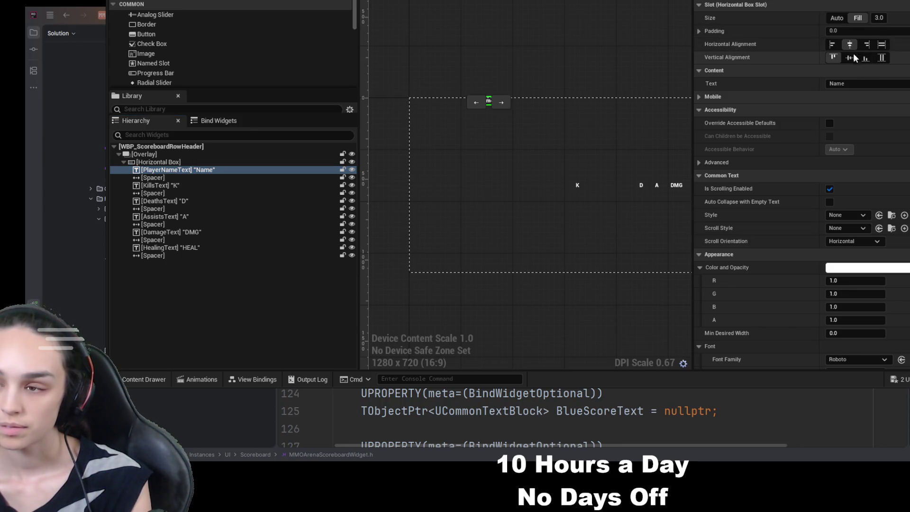
left_click(851, 57)
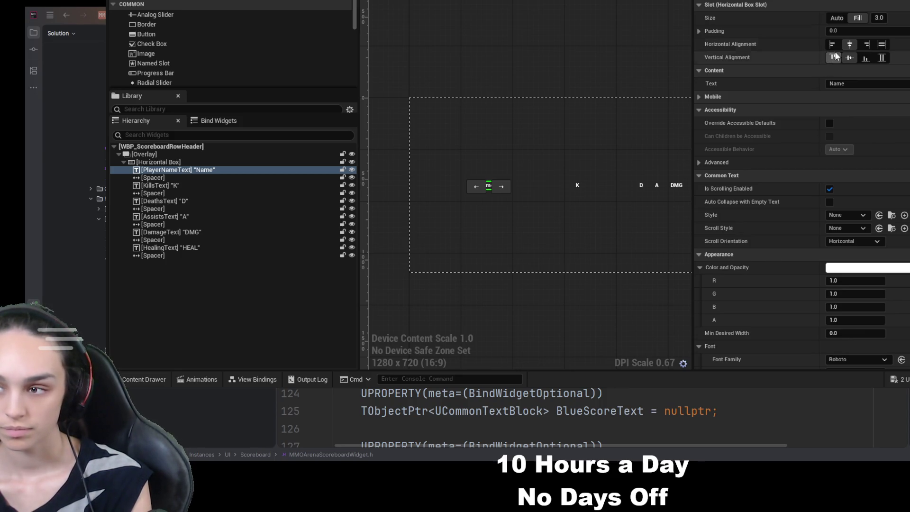
scroll(599, 216, "up", 1)
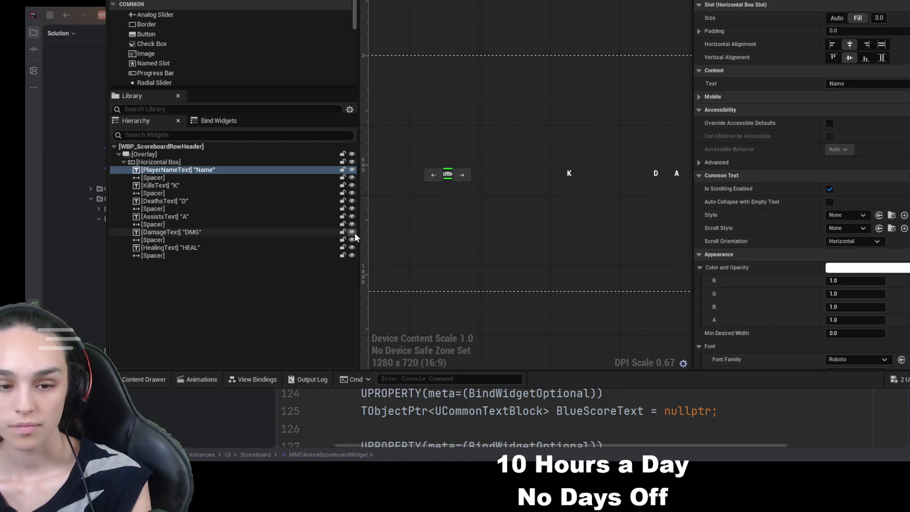
left_click(244, 185)
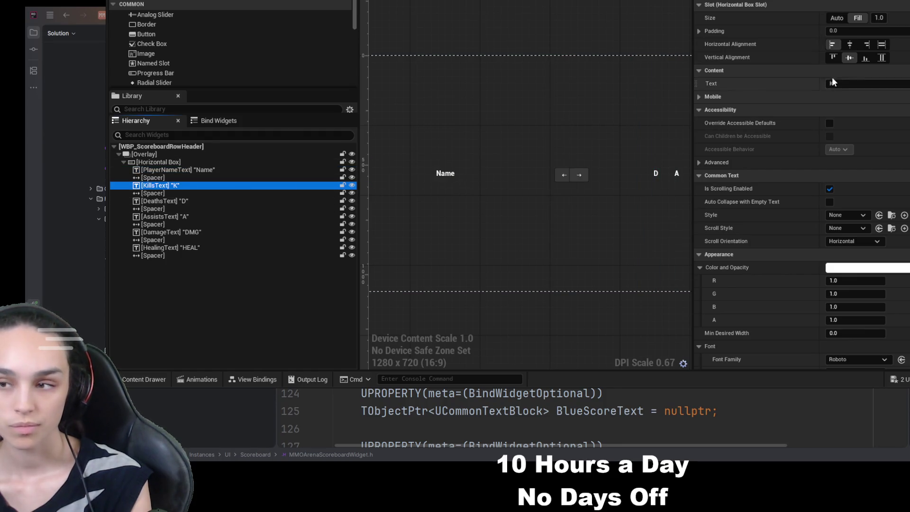
left_click(849, 44)
scroll(584, 254, "down", 5)
scroll(584, 253, "up", 5)
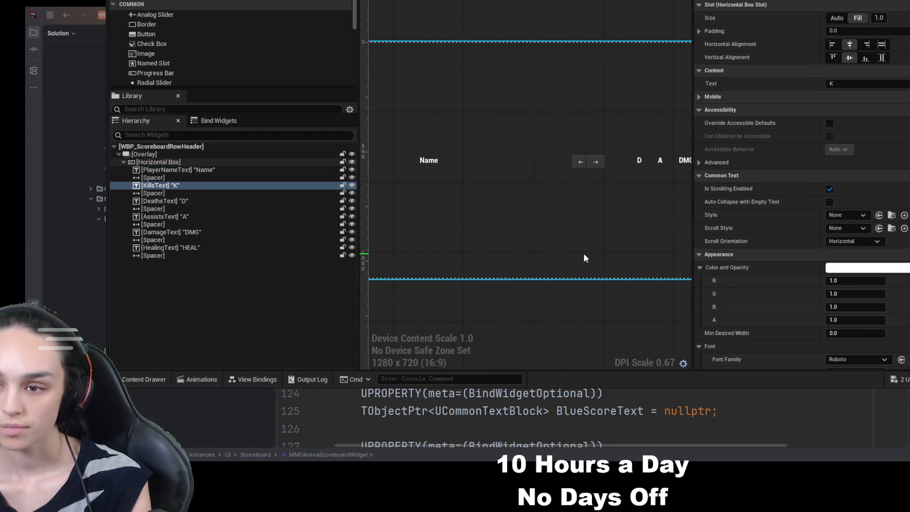
left_click(837, 45)
left_click(850, 50)
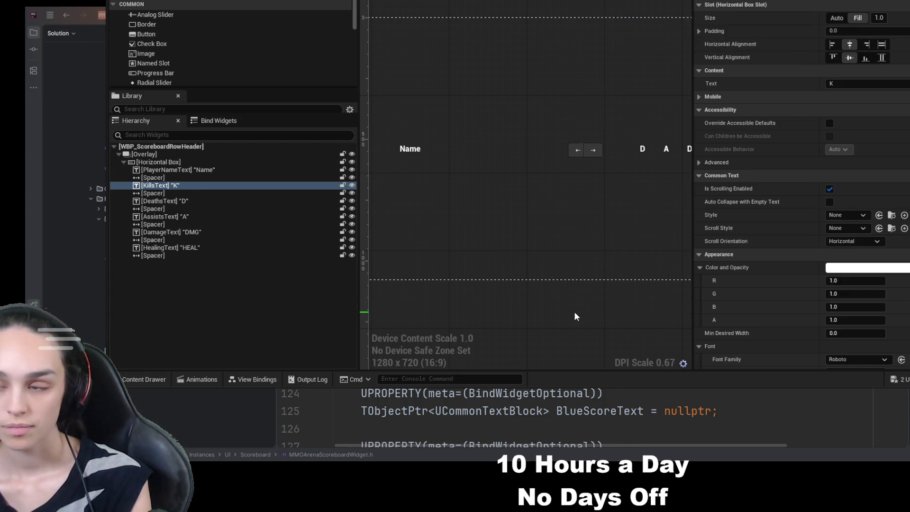
Inspect the header texts and edit the width of the spacer after K
left_click(218, 170)
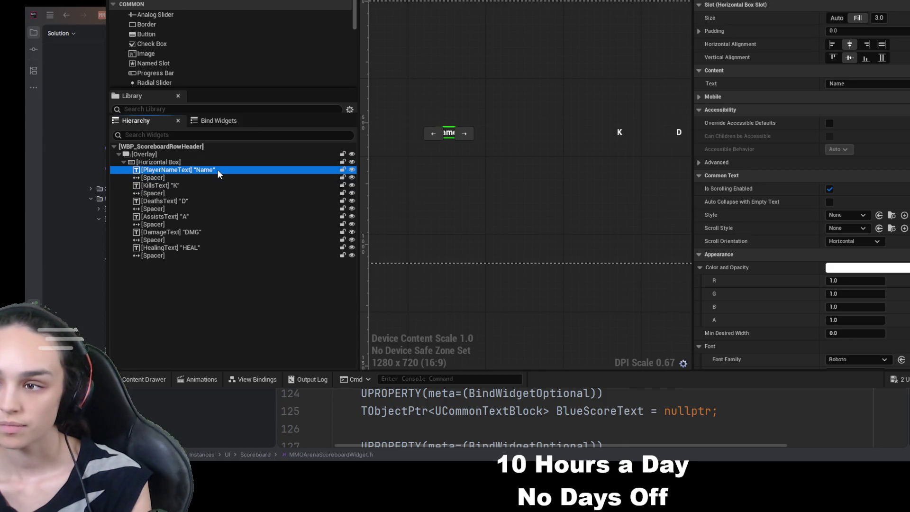
left_click(206, 184)
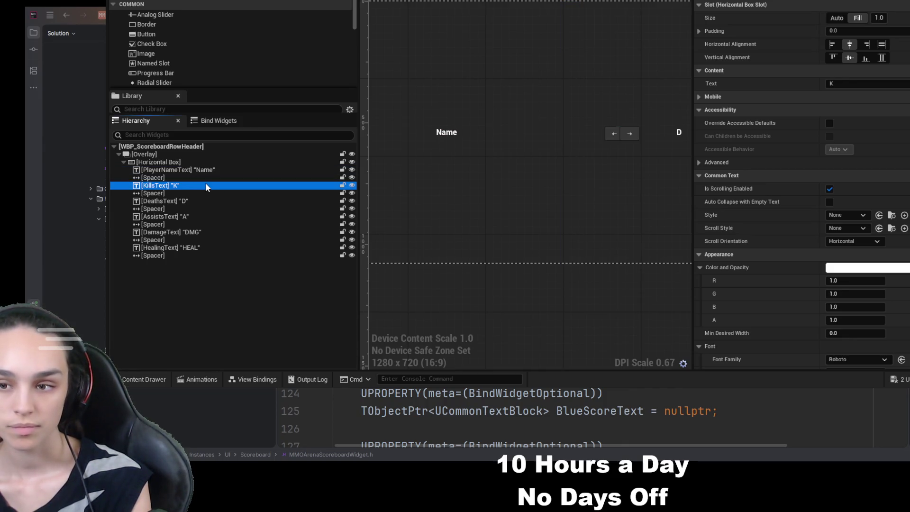
left_click(200, 199)
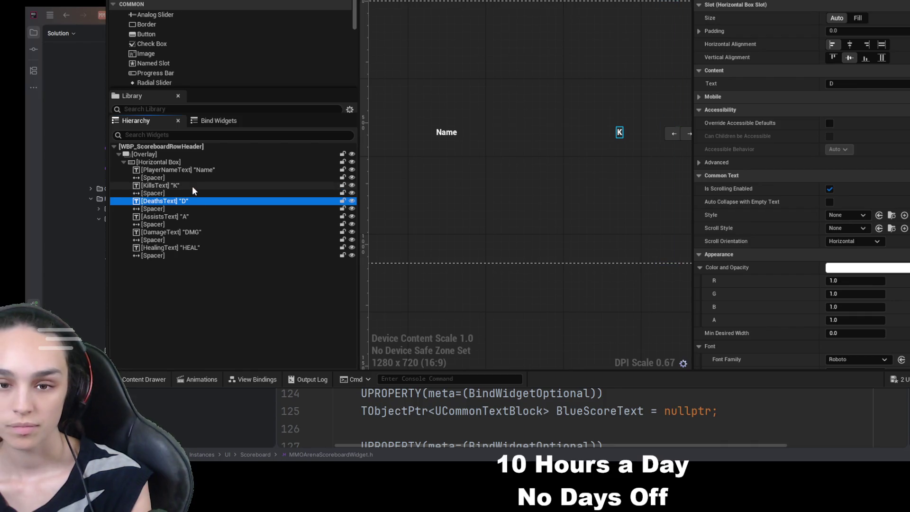
left_click(192, 187)
left_click(192, 193)
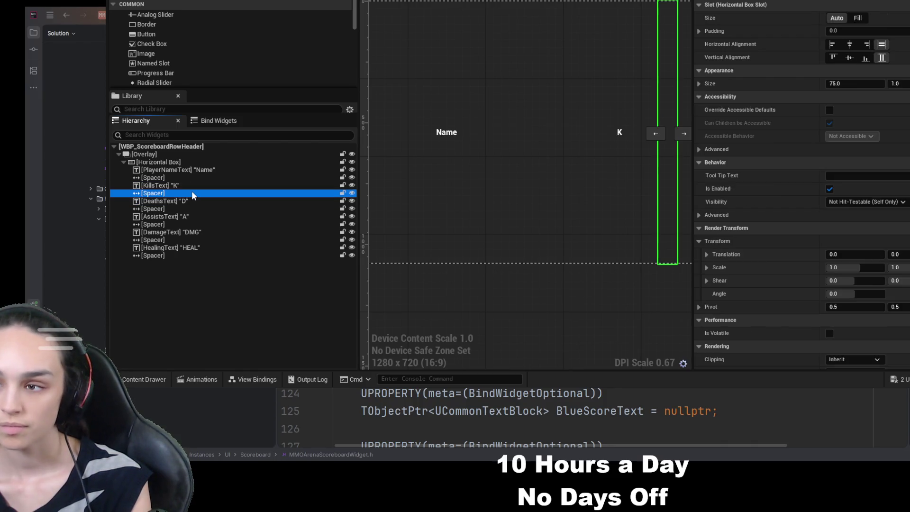
left_click(843, 85)
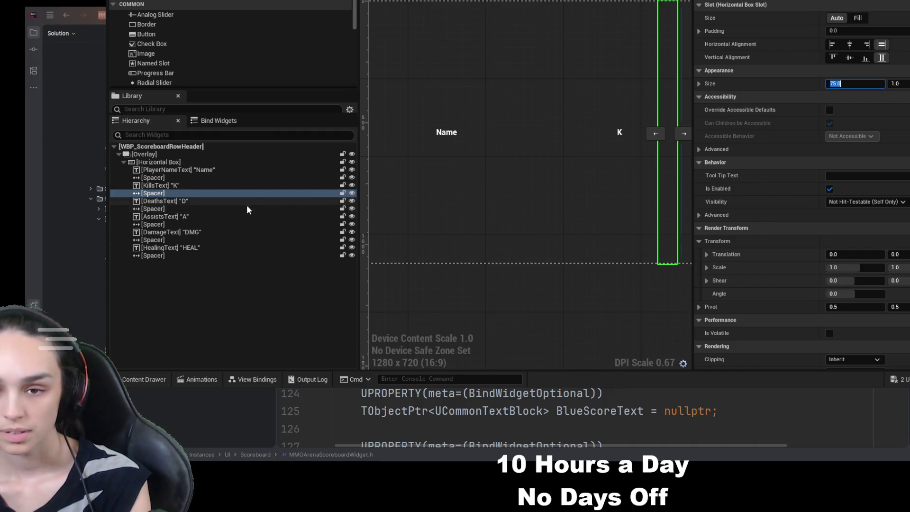
Delete the six spacers between the header columns
left_click(181, 177)
key("Delete")
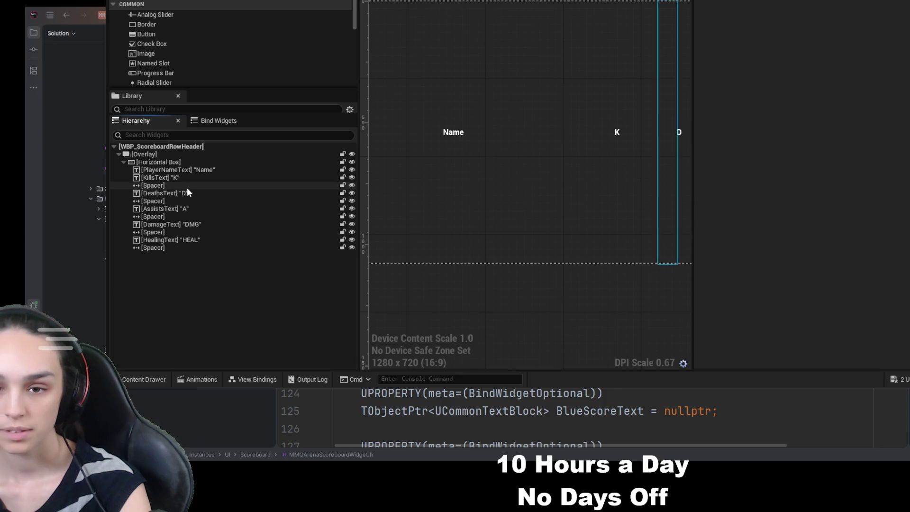
left_click(186, 187)
key("Delete")
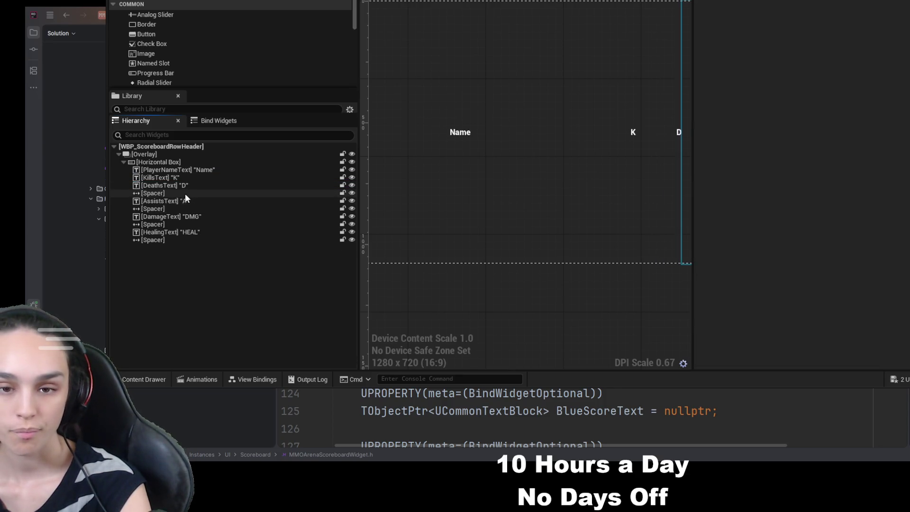
left_click(185, 193)
key("Delete")
left_click(183, 200)
key("Delete")
left_click(178, 208)
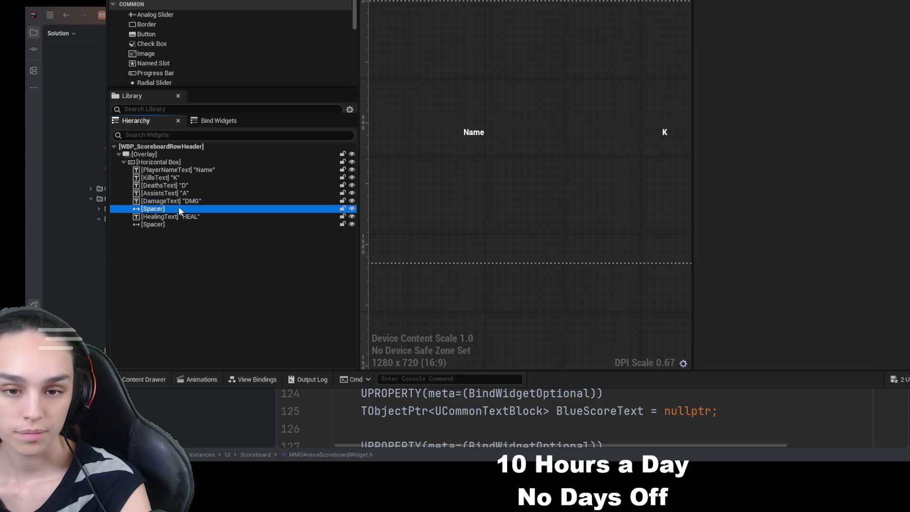
key("Delete")
left_click(176, 217)
key("Delete")
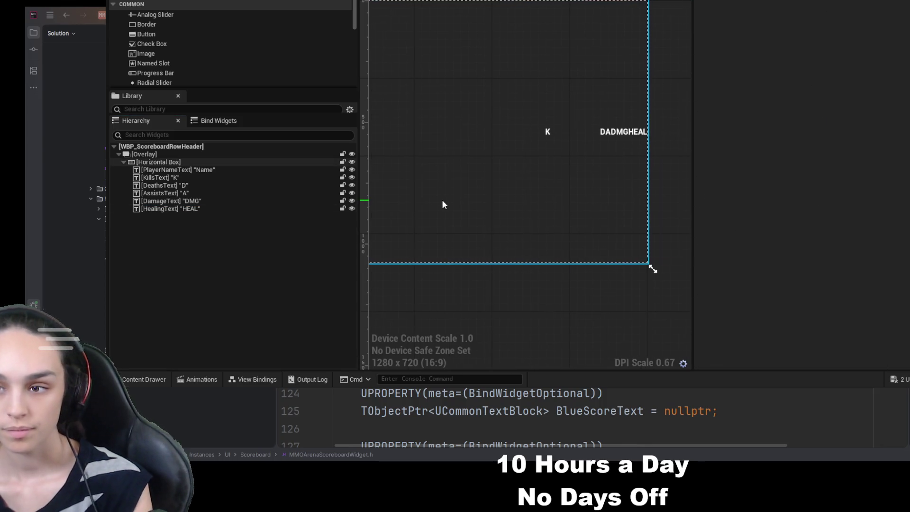
Undo the deletions to bring the spacers back
key("ctrl+z")
key("ctrl+z")
key("ctrl+z")
key("ctrl+z")
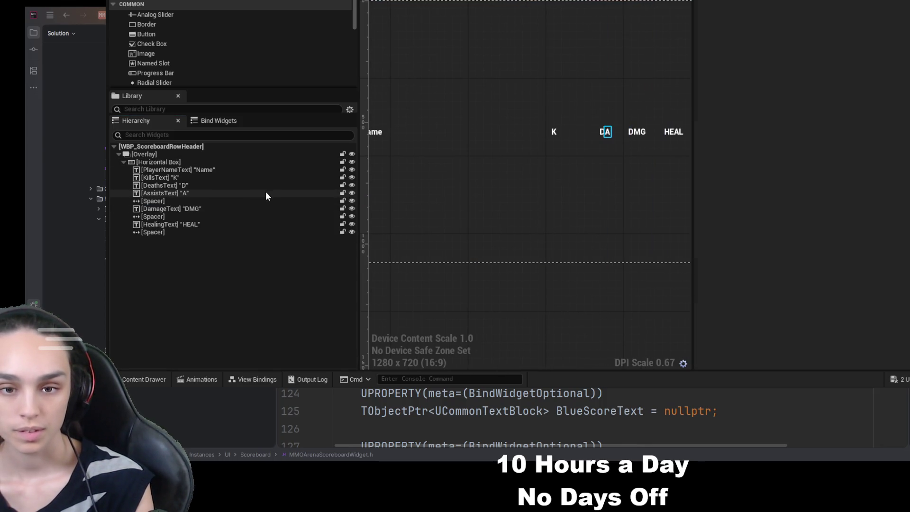
key("ctrl+z")
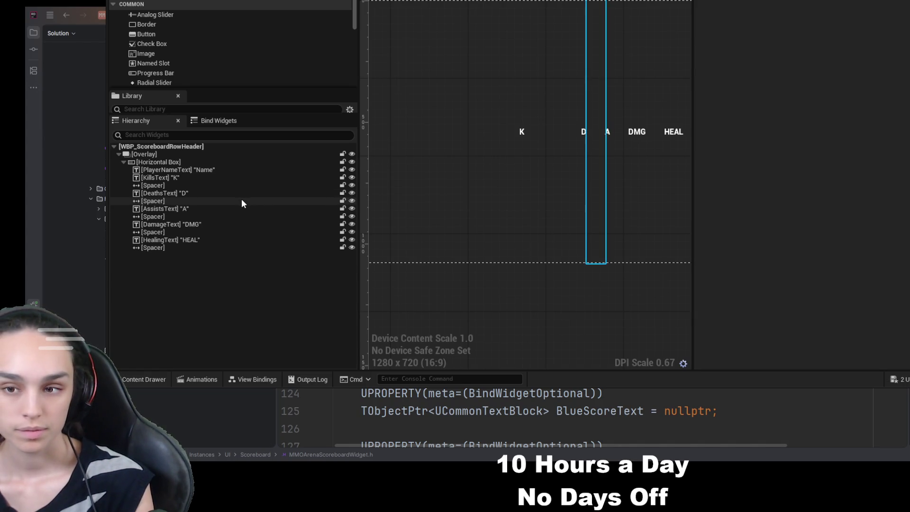
left_click(173, 186)
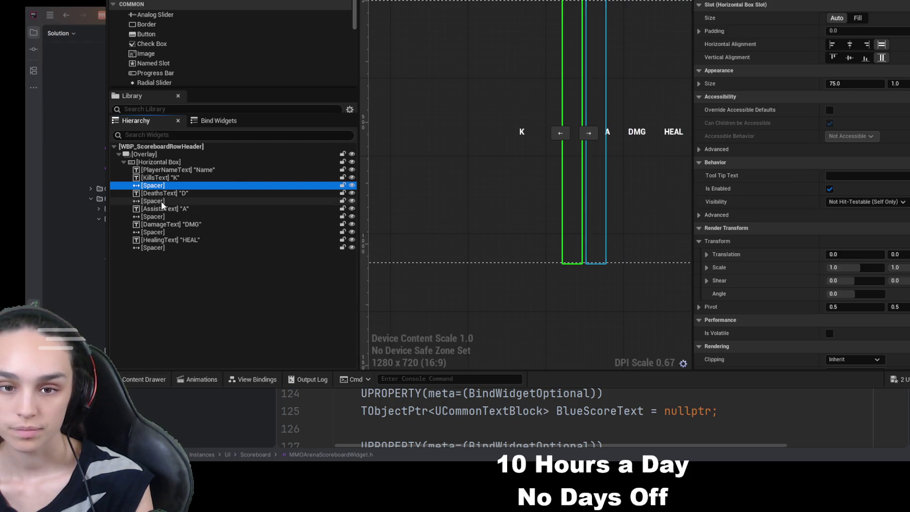
left_click(161, 202)
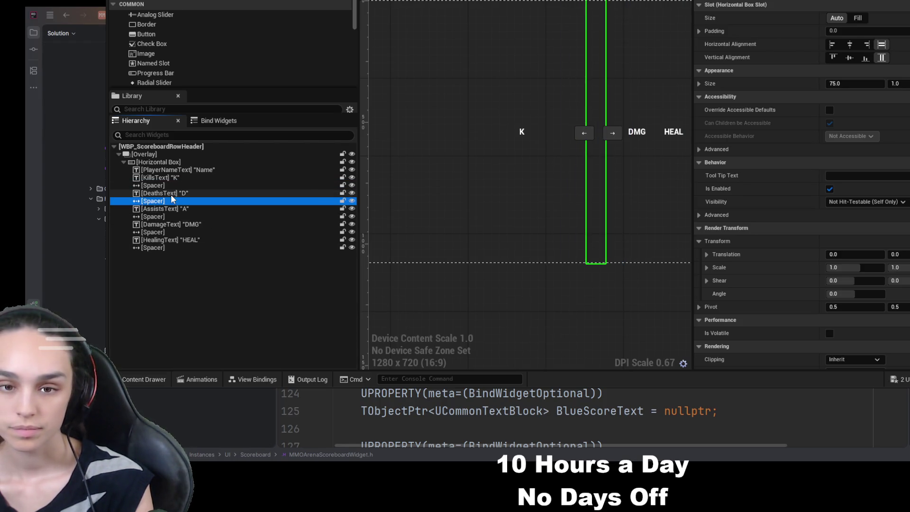
Set DeathsText, AssistsText, DamageText and HealingText to Fill, centring A, DMG and HEAL
left_click(171, 192)
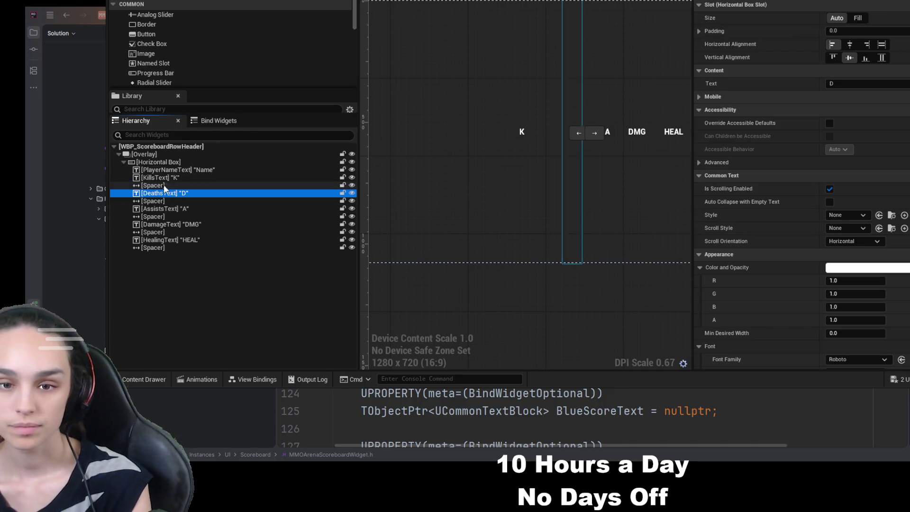
left_click(862, 18)
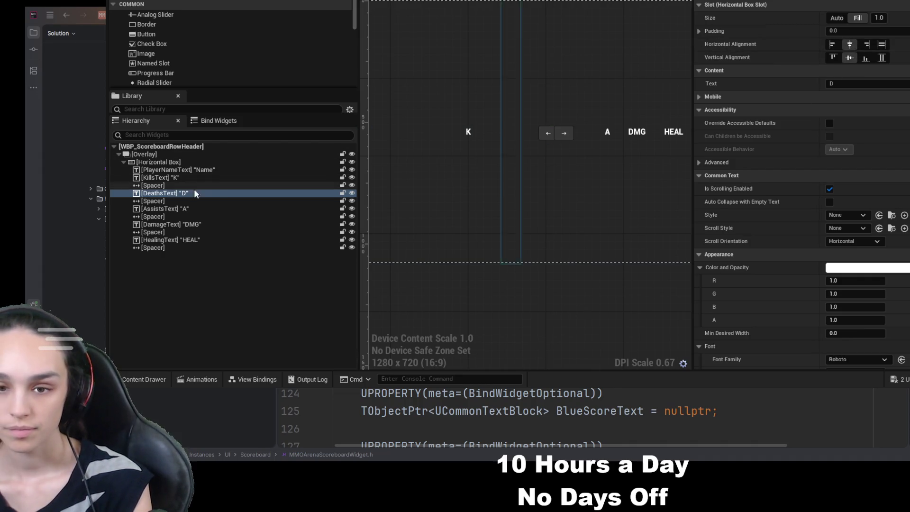
left_click(168, 208)
left_click(860, 19)
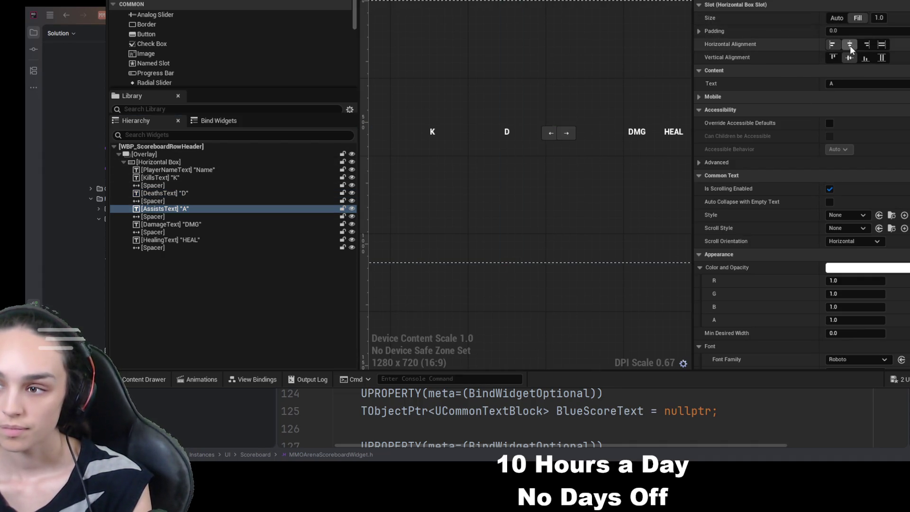
left_click(850, 45)
left_click(177, 224)
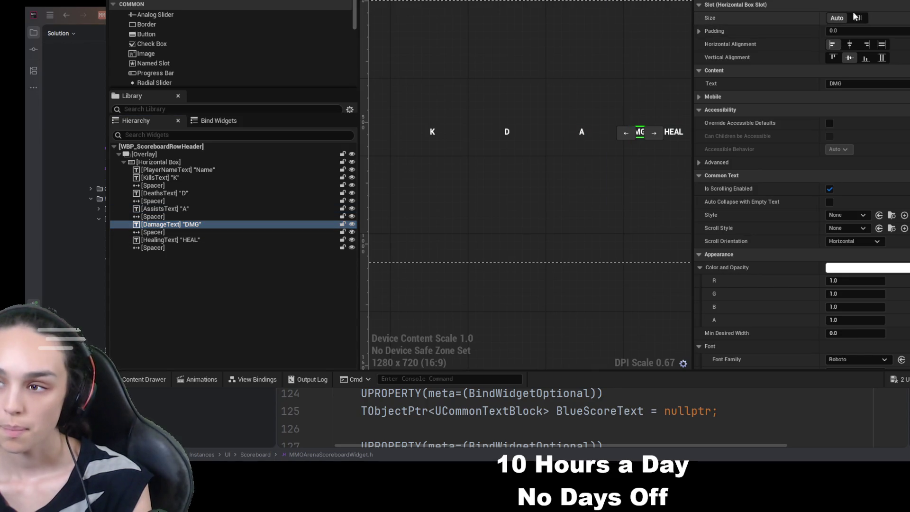
left_click(858, 18)
left_click(848, 46)
left_click(170, 240)
left_click(858, 18)
left_click(851, 44)
Review the details panel and select the trailing spacer after HEAL
scroll(574, 199, "down", 3)
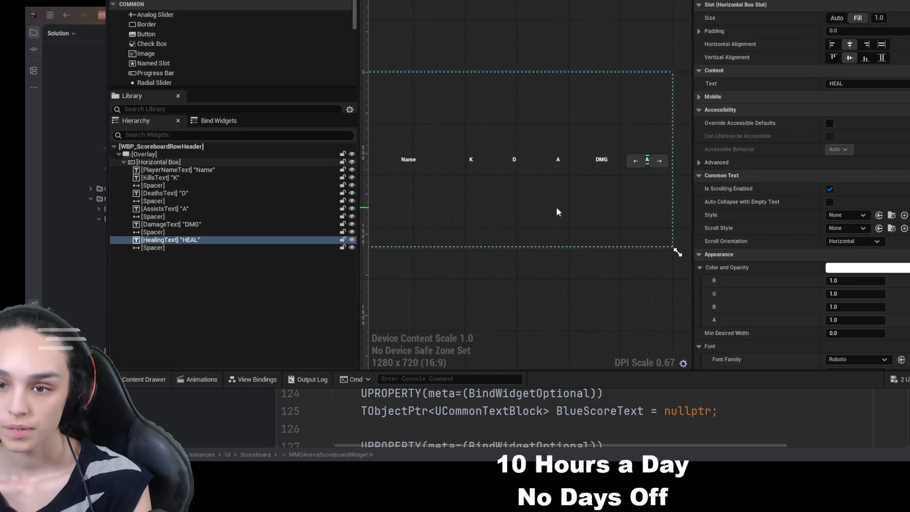
scroll(573, 196, "up", 2)
scroll(532, 199, "down", 2)
scroll(530, 203, "up", 2)
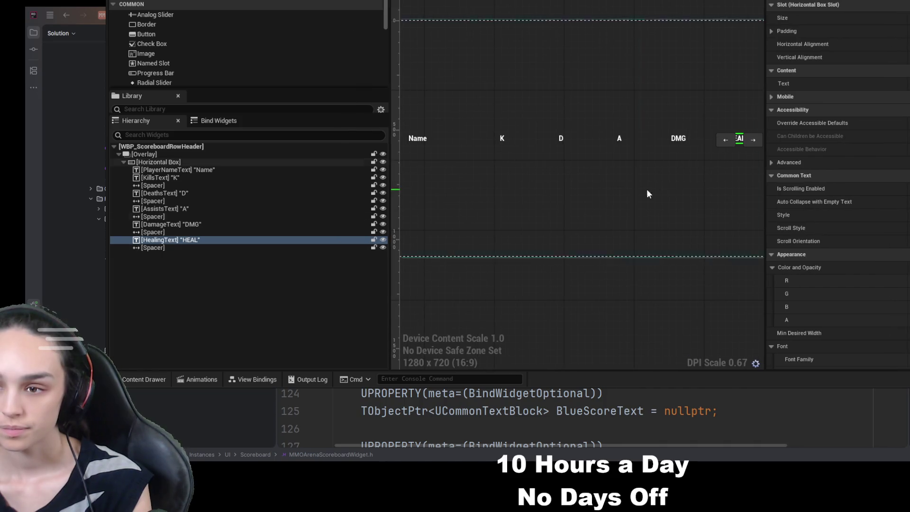
scroll(562, 187, "down", 2)
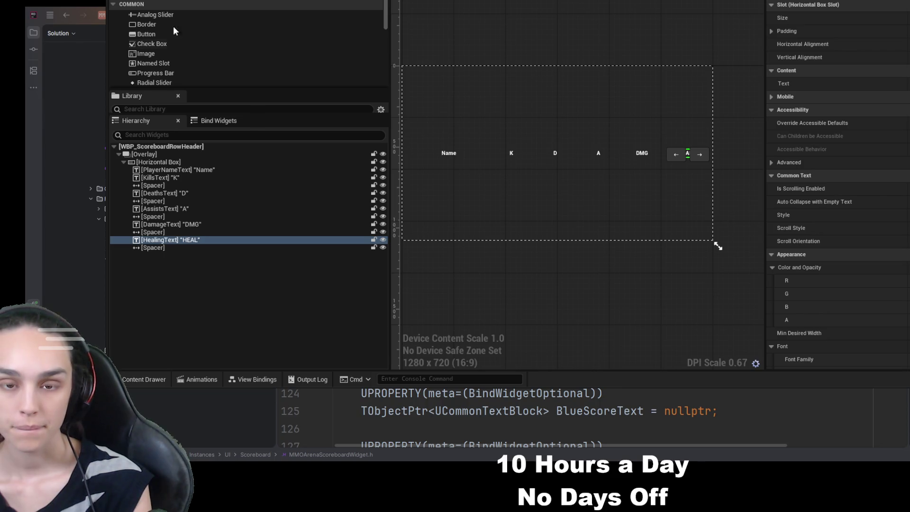
left_click(321, 279)
left_click(191, 247)
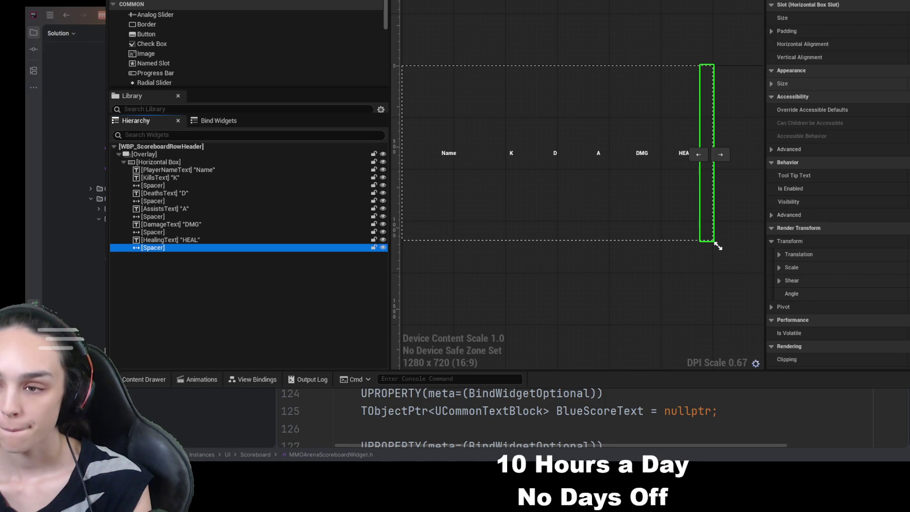
Move the trailing spacer up to sit right after PlayerNameText
left_click(159, 178)
left_click(161, 170)
left_click_drag(170, 247, 188, 172)
left_click(189, 172)
left_click(187, 177)
Paste a copy of the spacer after HEAL, then delete it again
key("ctrl+c")
left_click(165, 248)
key("ctrl+v")
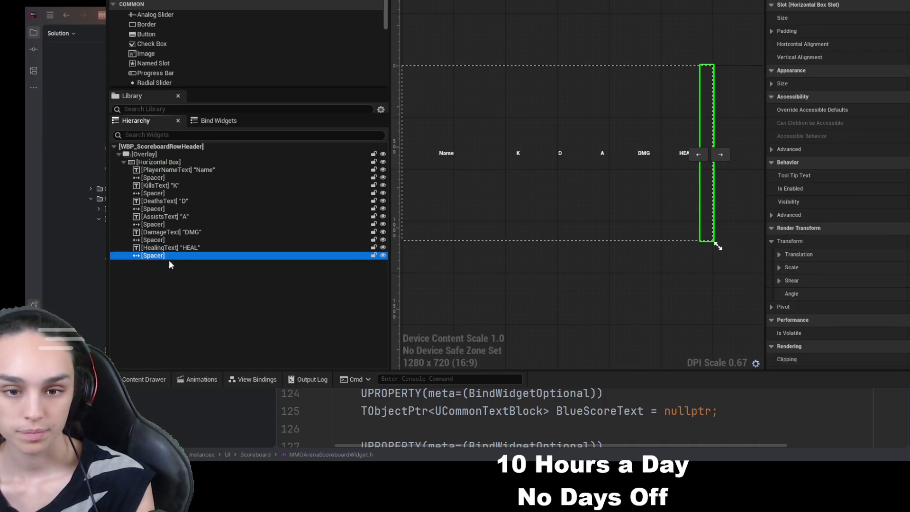
left_click(183, 290)
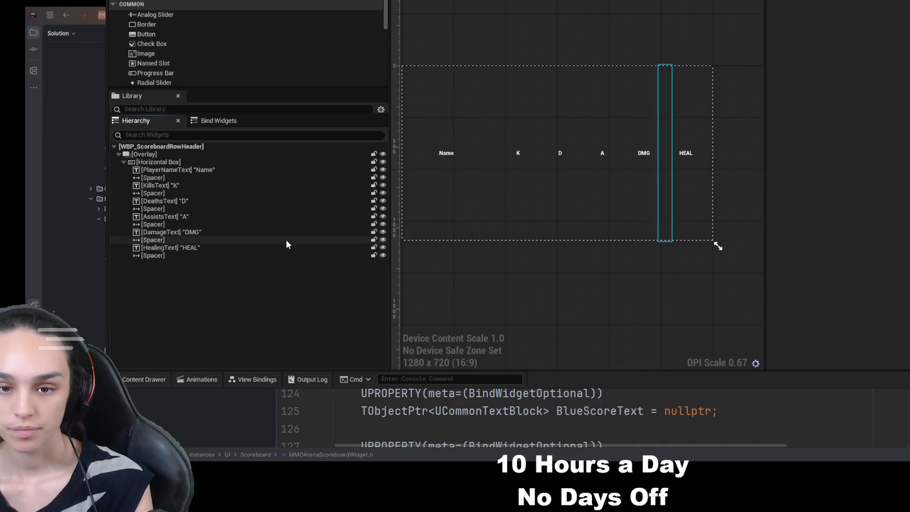
left_click(264, 255)
key("Delete")
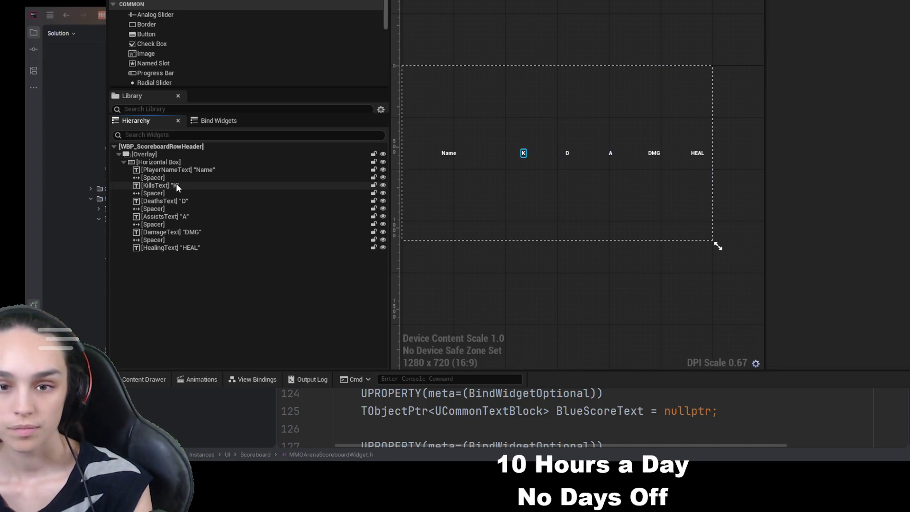
left_click(176, 179)
left_click(443, 296)
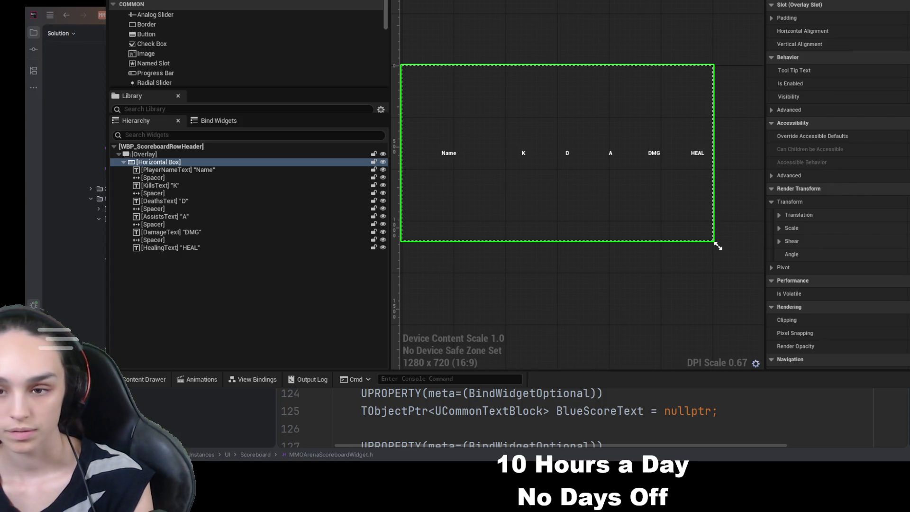
Delete the remaining spacers after Name, between K, D and A, and before HEAL
left_click(190, 172)
left_click(189, 175)
key("Delete")
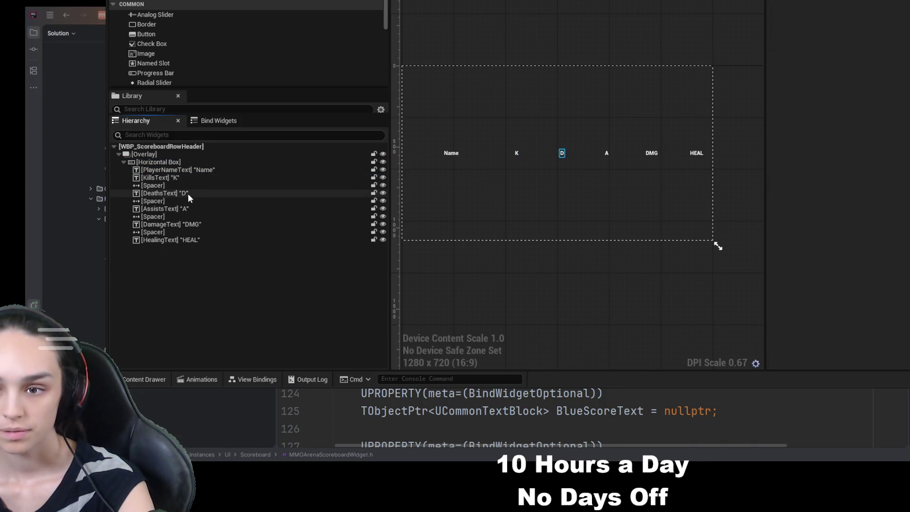
left_click(175, 185)
key("Delete")
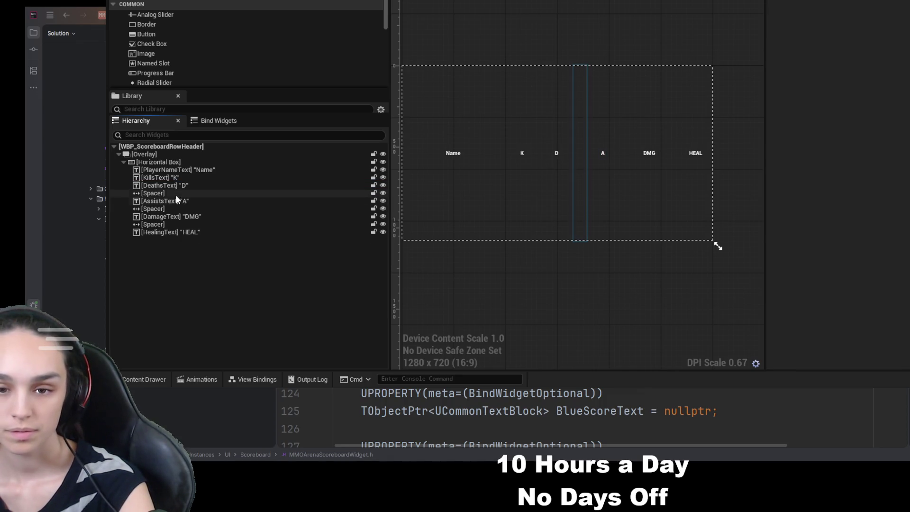
left_click(176, 195)
key("Delete")
left_click(173, 201)
left_click(172, 209)
key("Delete")
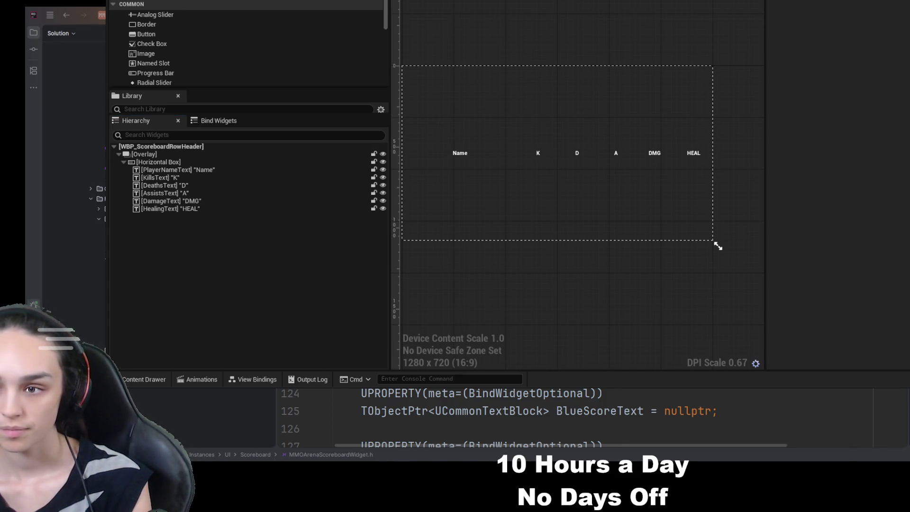
left_click(202, 201)
left_click(718, 247)
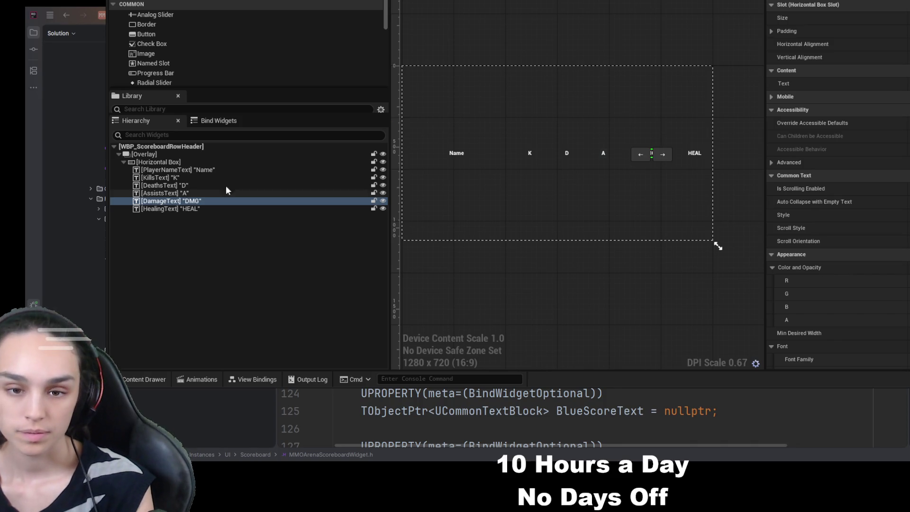
Check the HEAL and DMG header slots, then bring up WBP_ScoreboardRow in the designer
left_click(195, 209)
left_click(718, 246)
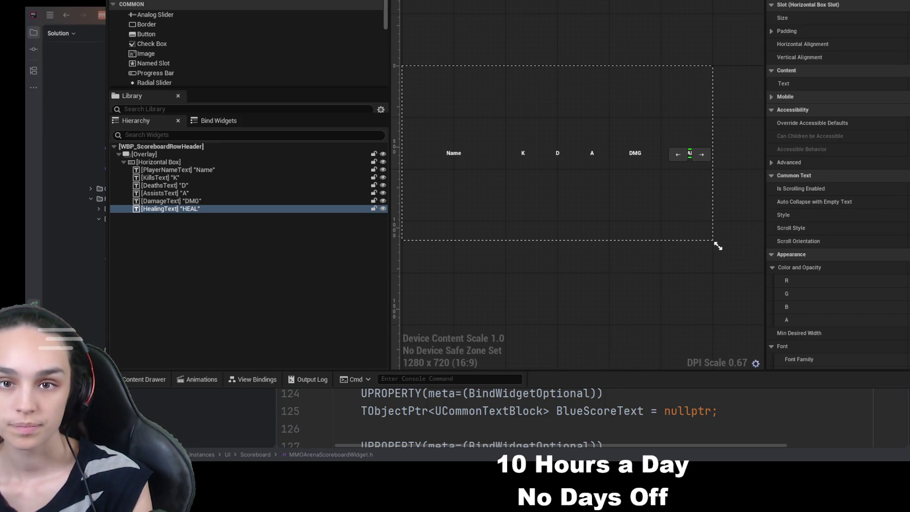
left_click(301, 209)
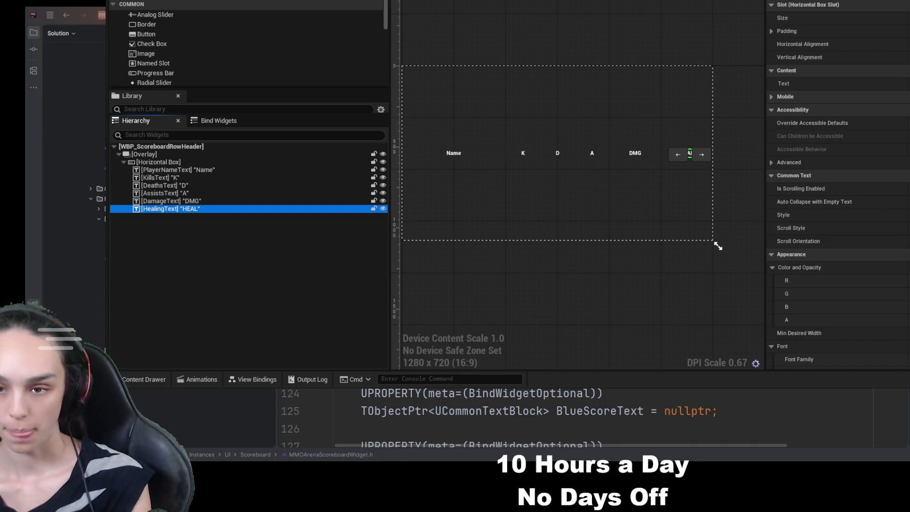
left_click(718, 246)
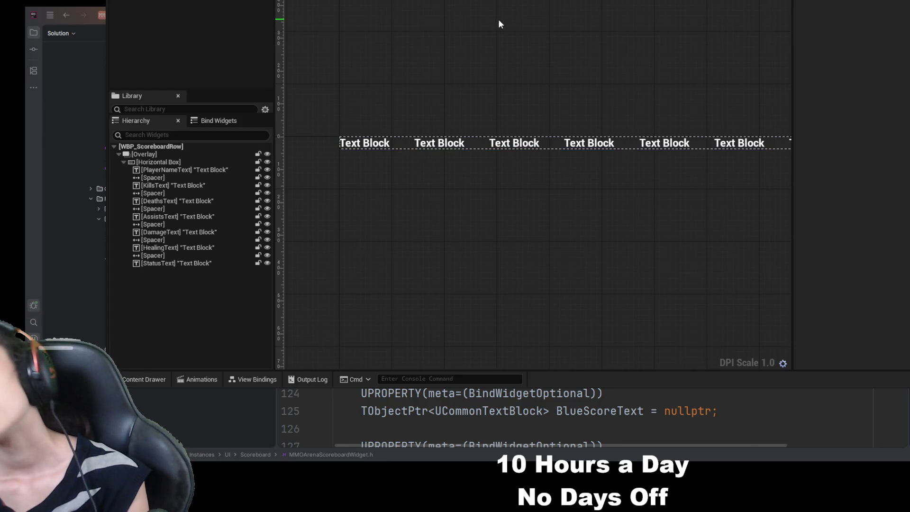
Make the six stat columns, KillsText through StatusText, fill their slot width
left_click(220, 170)
left_click(834, 18)
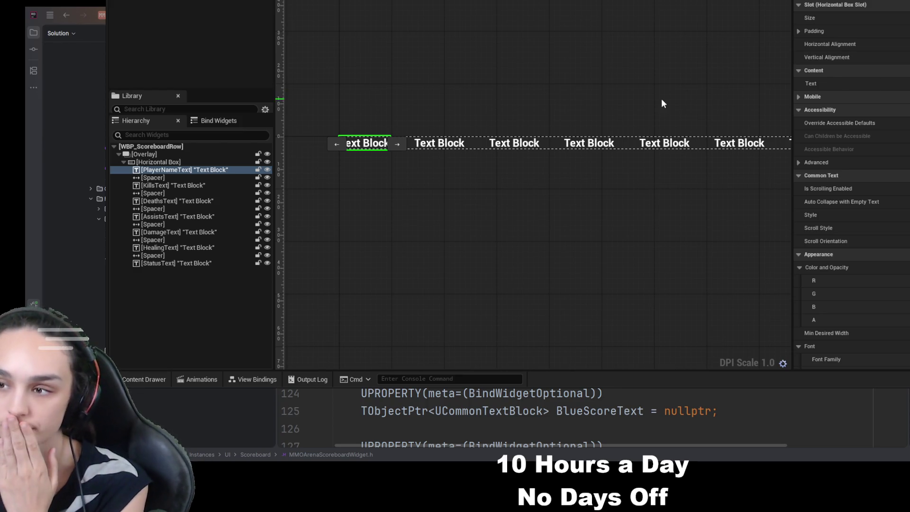
left_click(211, 185)
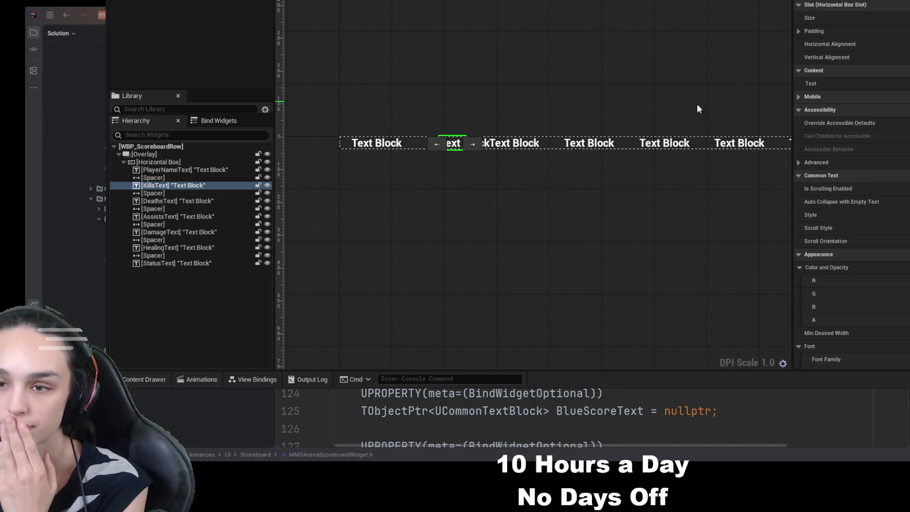
left_click(217, 201)
left_click(212, 216, "ctrl")
left_click(208, 231, "ctrl")
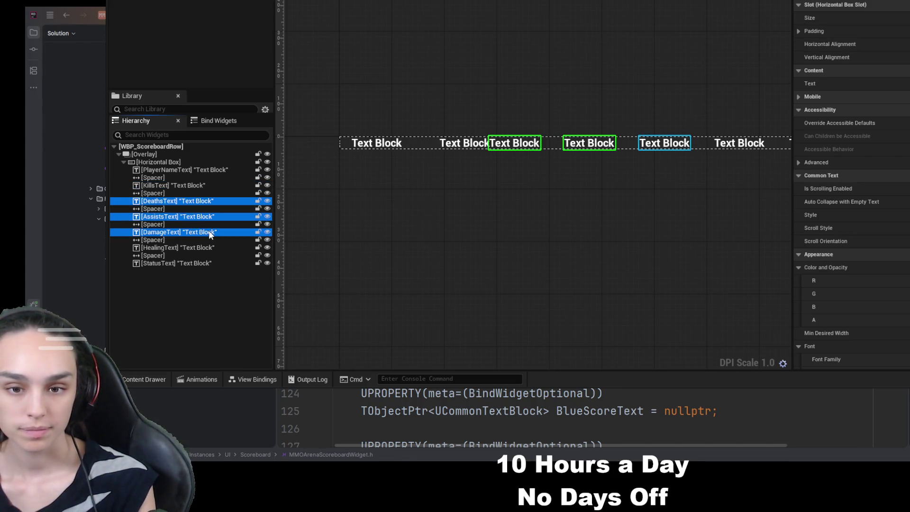
left_click(207, 248, "ctrl")
left_click(204, 263, "ctrl")
left_click(904, 19)
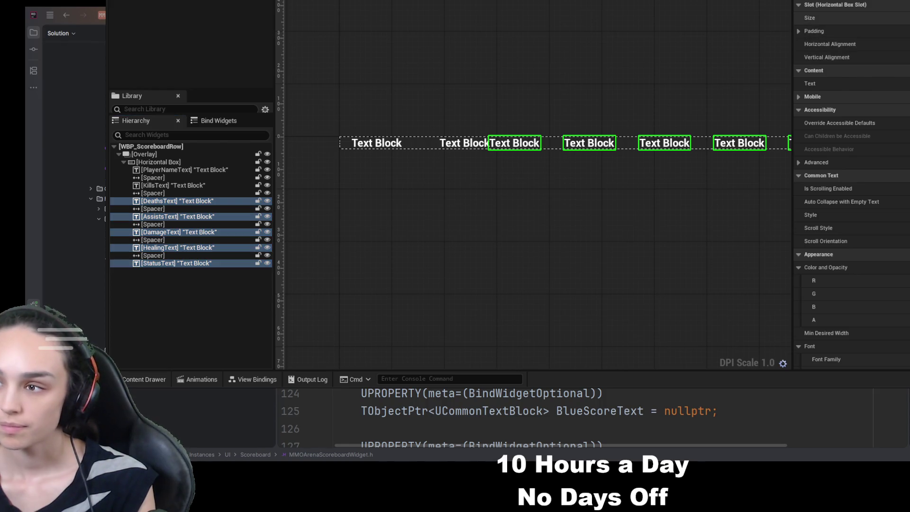
left_click(168, 263)
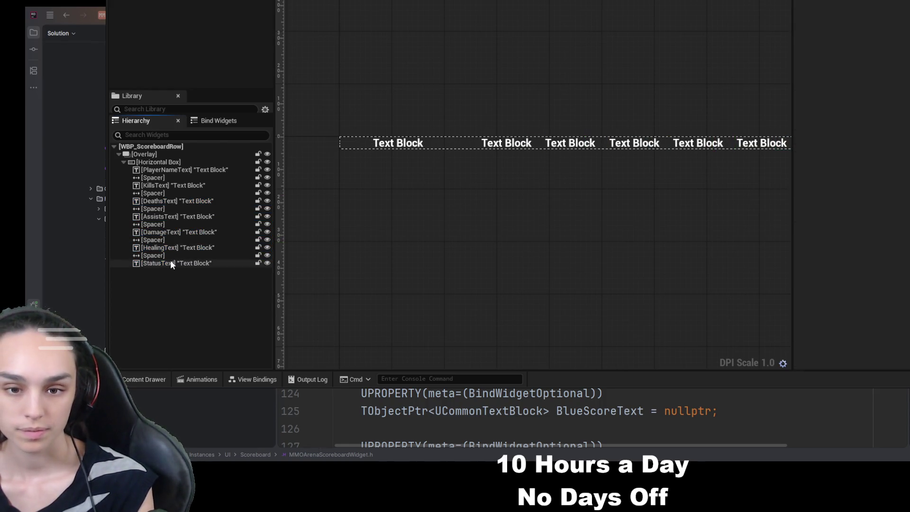
left_click(853, 18)
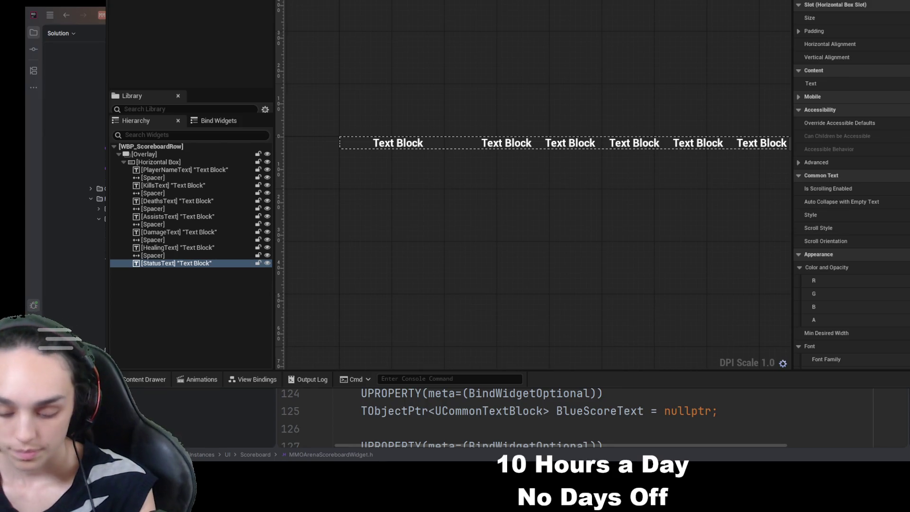
left_click(194, 248)
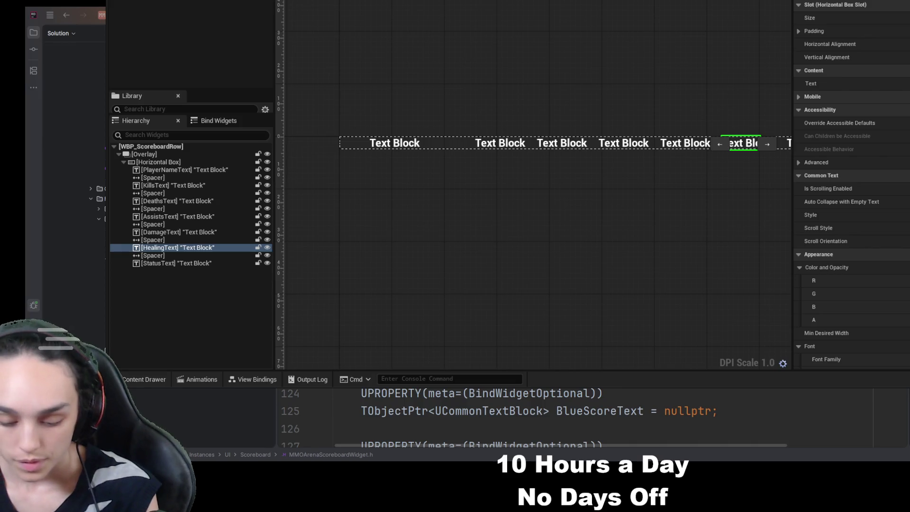
Delete all six spacers between the row's text blocks
left_click(210, 178)
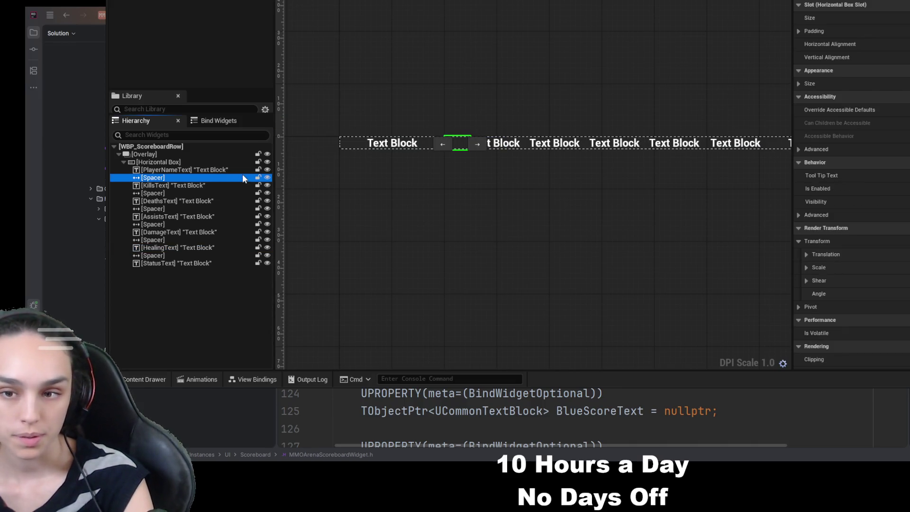
key("Delete")
left_click(163, 187)
key("Delete")
left_click(166, 194)
key("Delete")
left_click(166, 203)
key("Delete")
left_click(166, 208)
key("Delete")
left_click(166, 216)
key("Delete")
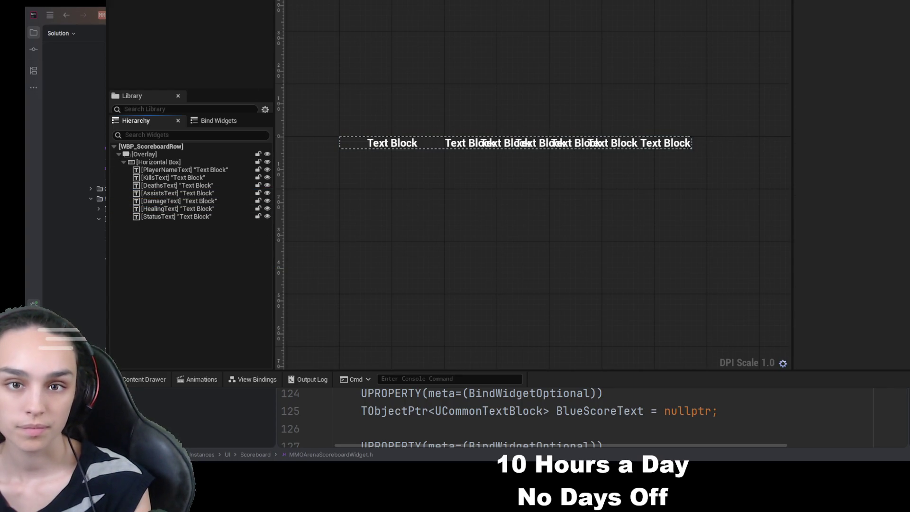
Set the placeholder text of every stat block, Kills through Status, to 0
left_click(176, 217)
left_click(193, 177)
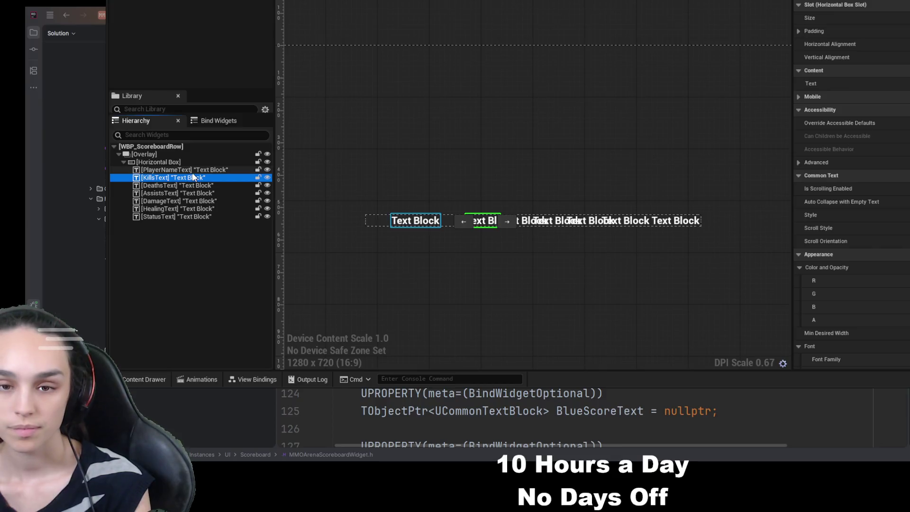
left_click(192, 169)
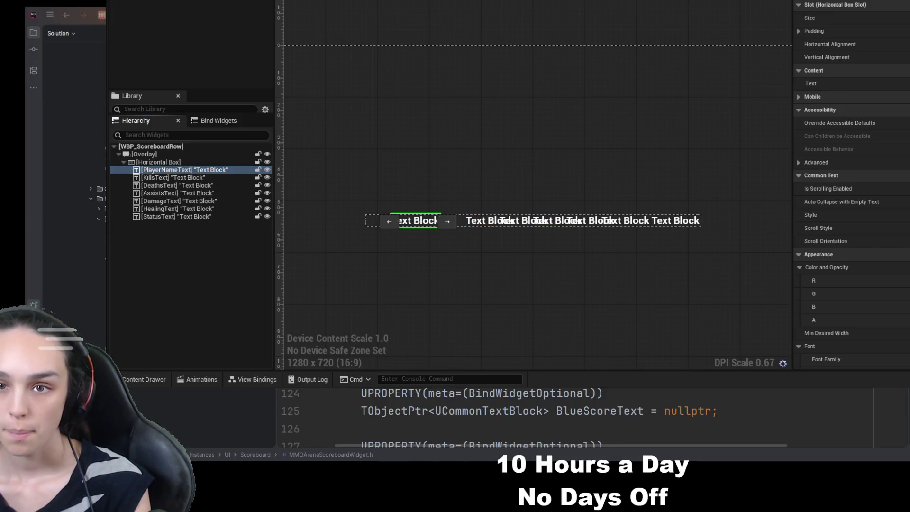
left_click(179, 201)
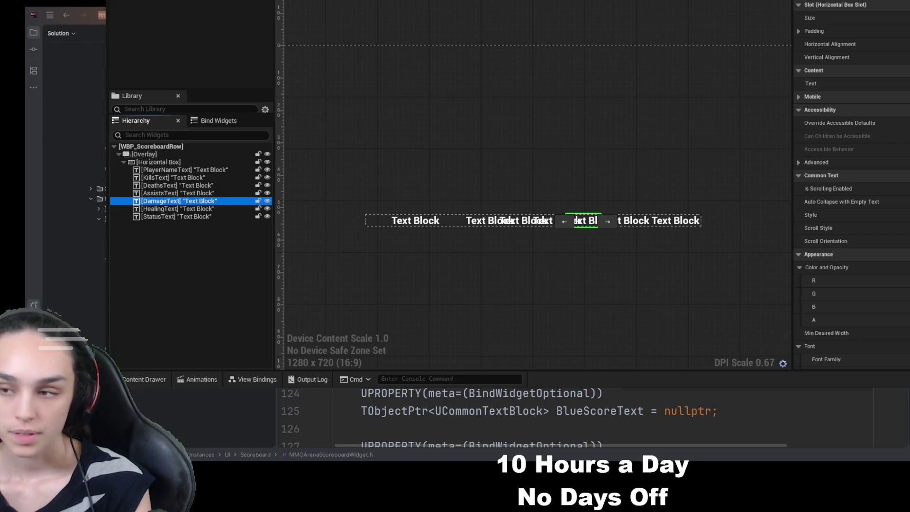
left_click(221, 192)
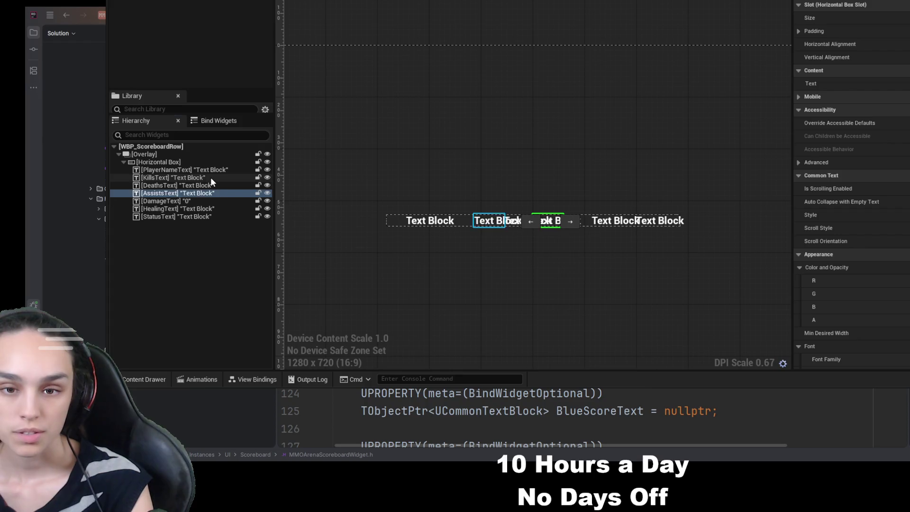
left_click(211, 186)
left_click(397, 128)
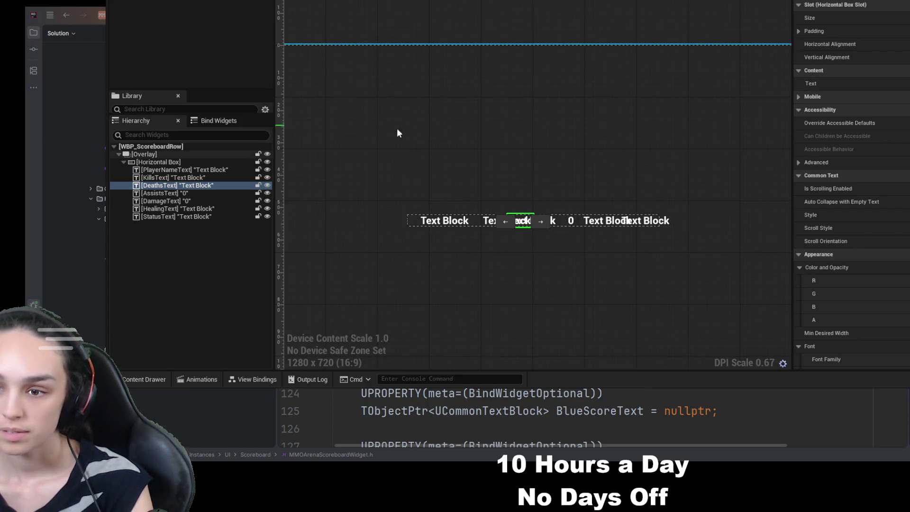
left_click(209, 177)
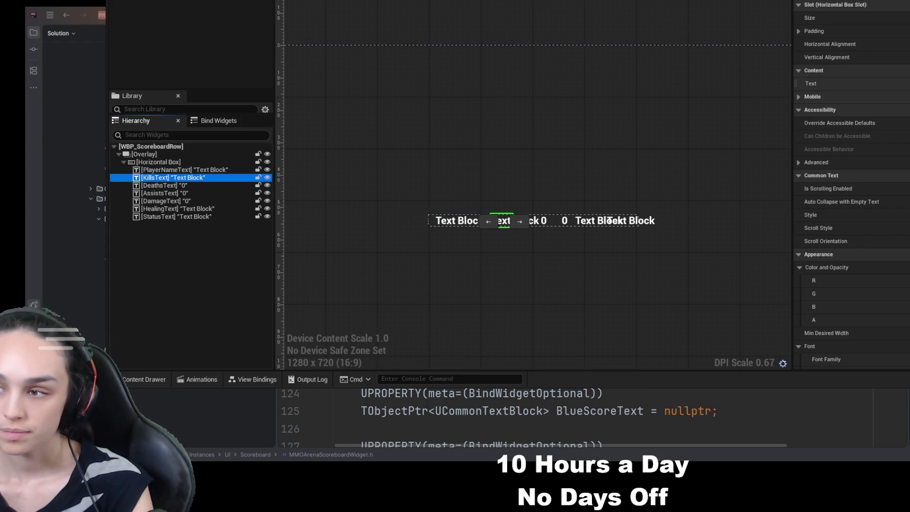
left_click(203, 209)
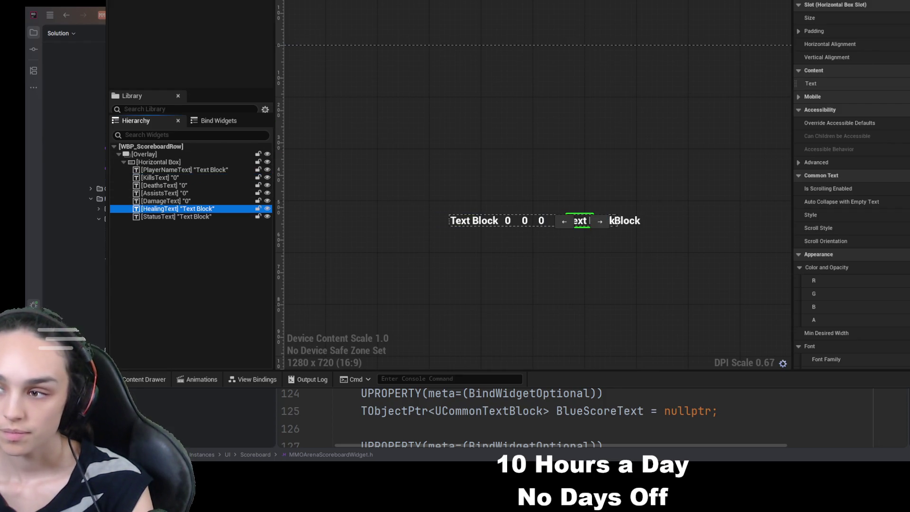
key("Down")
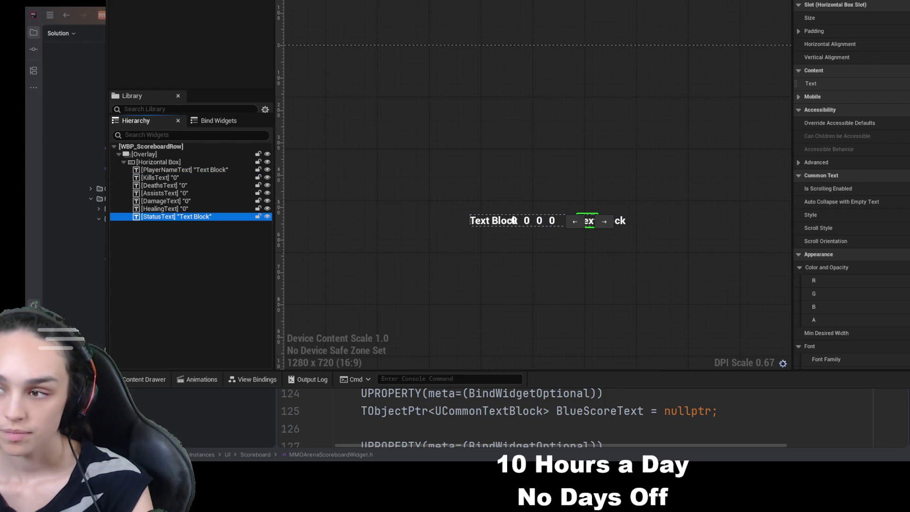
left_click(526, 51)
scroll(485, 181, "up", 2)
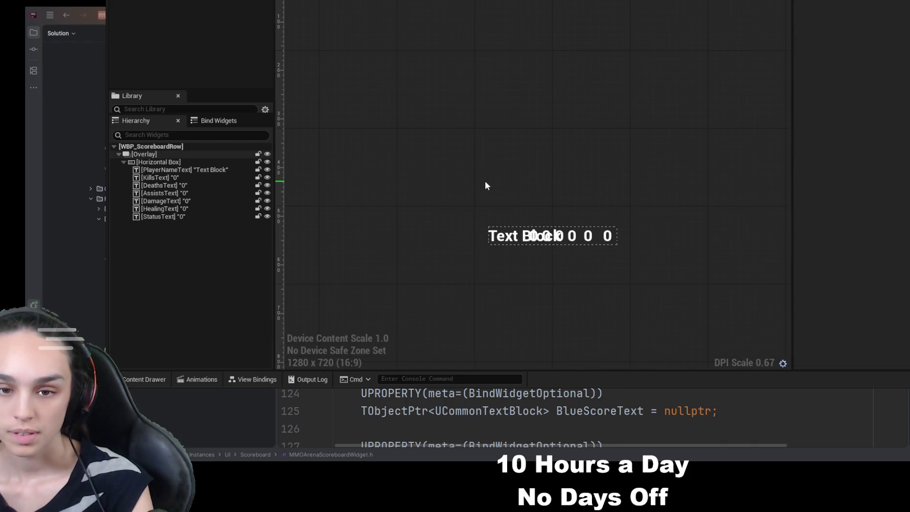
Set PlayerNameText to 'Player' and move to the WBP_Scoreboard widget
left_click(184, 169)
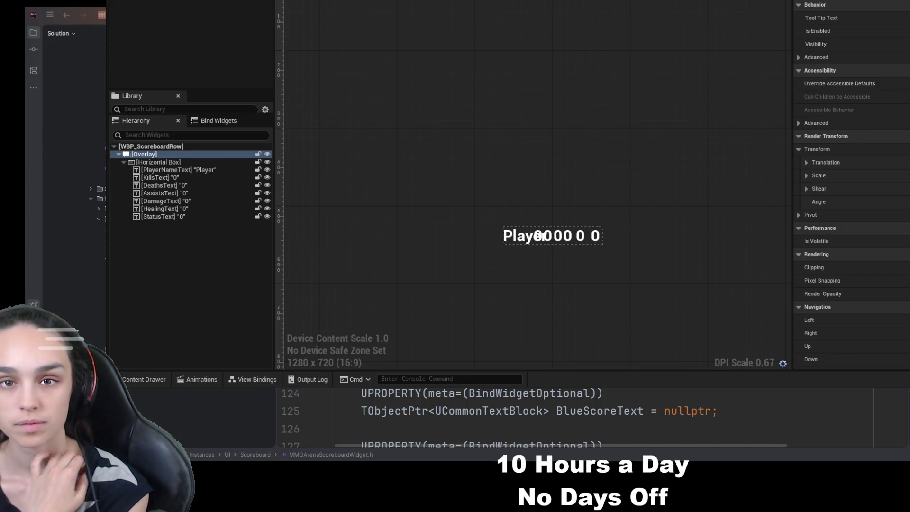
left_click(183, 178)
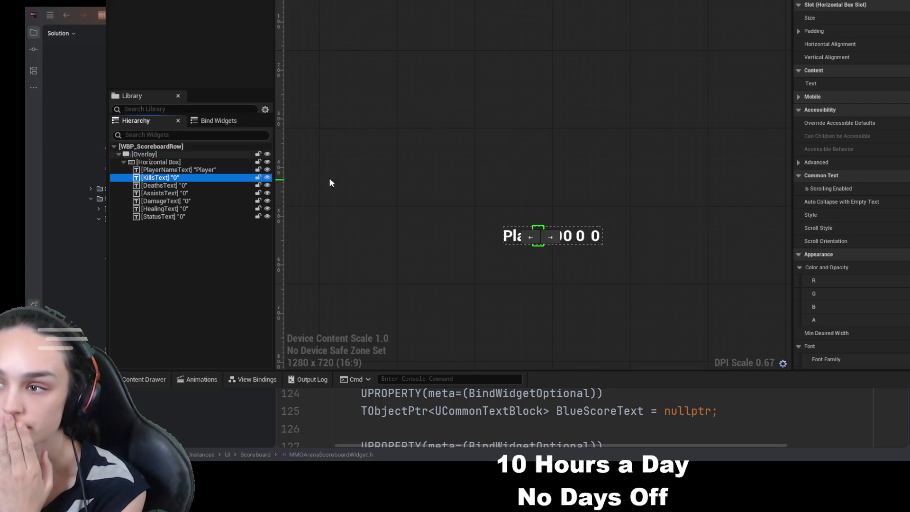
scroll(702, 61, "down", 2)
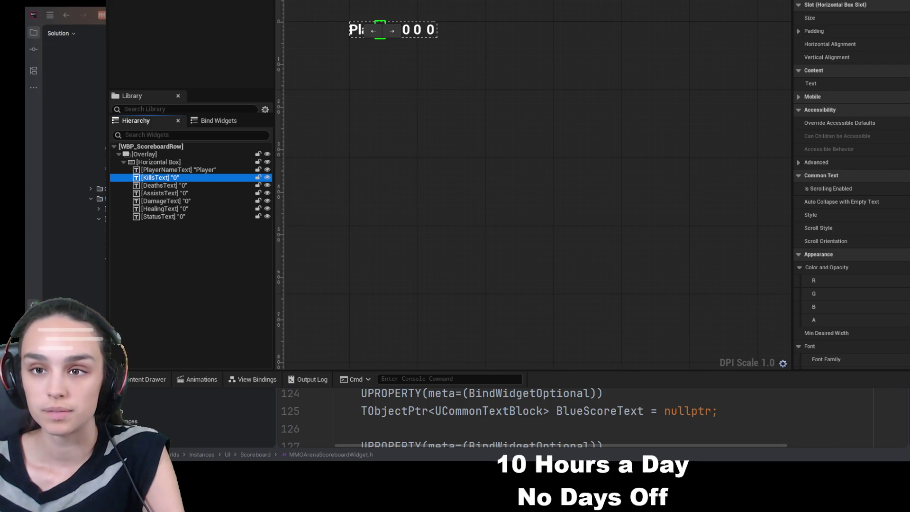
scroll(637, 182, "down", 3)
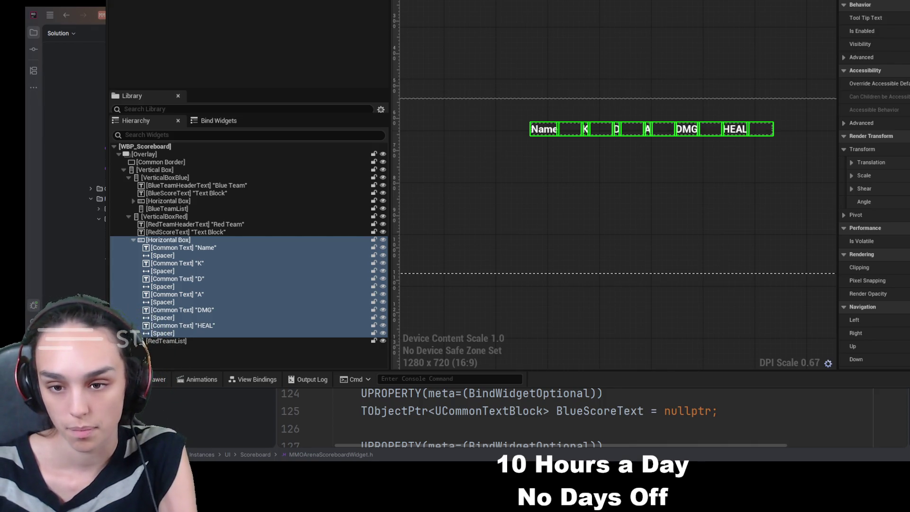
Replace the Red Team's hand-built heading row with a Scoreboard Row Header
left_click(192, 241)
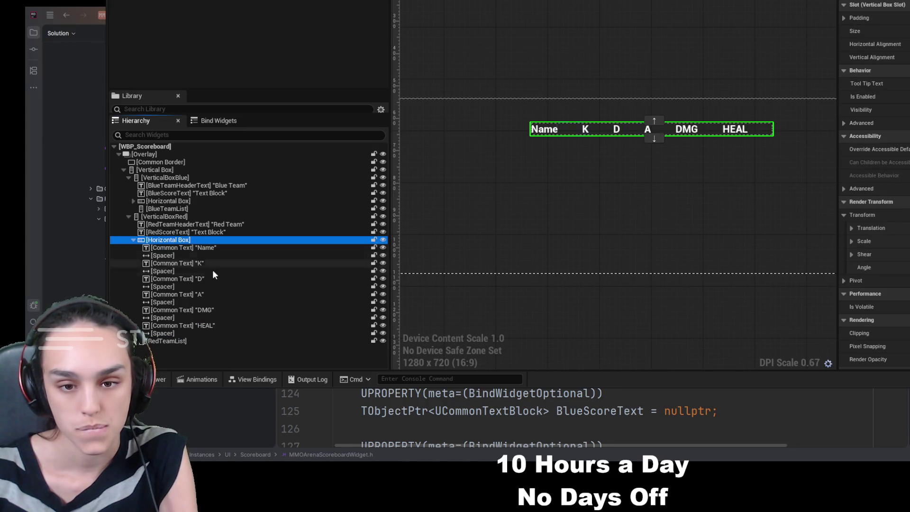
left_click(214, 327, "shift")
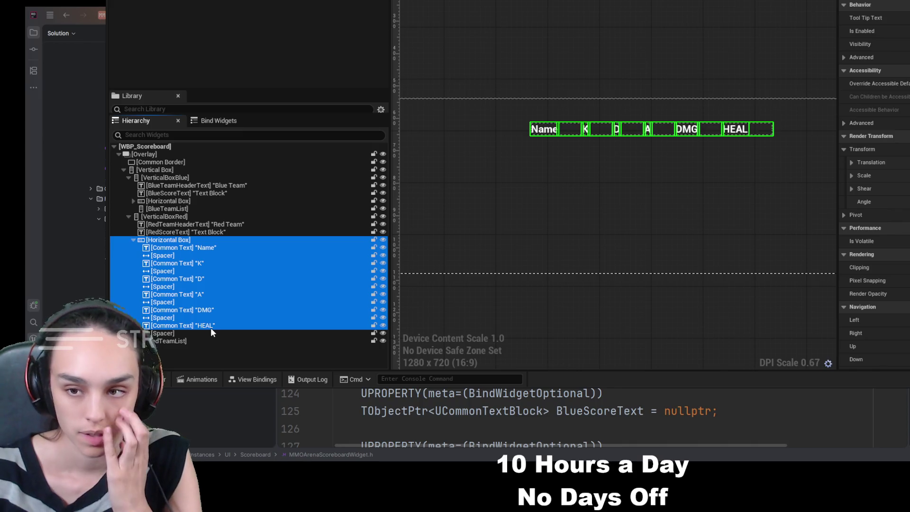
left_click(209, 335, "shift")
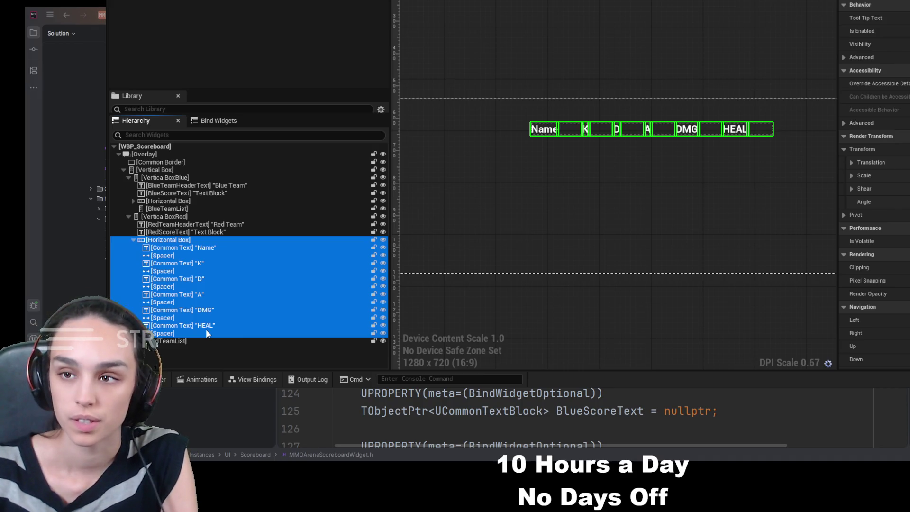
scroll(590, 288, "down", 2)
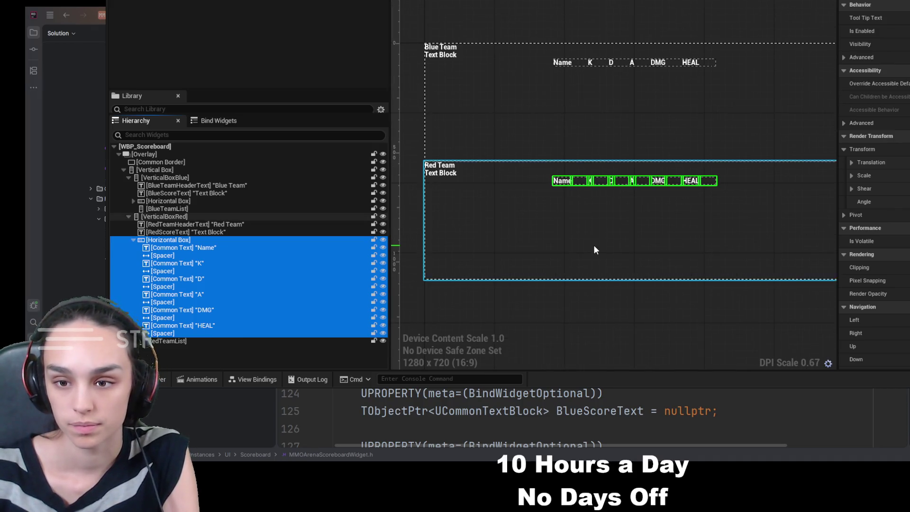
scroll(596, 251, "up", 1)
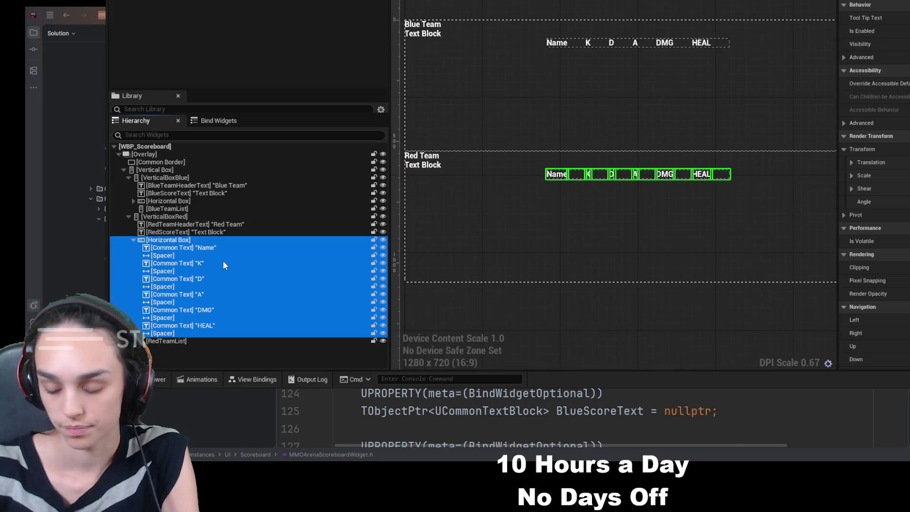
key("Delete")
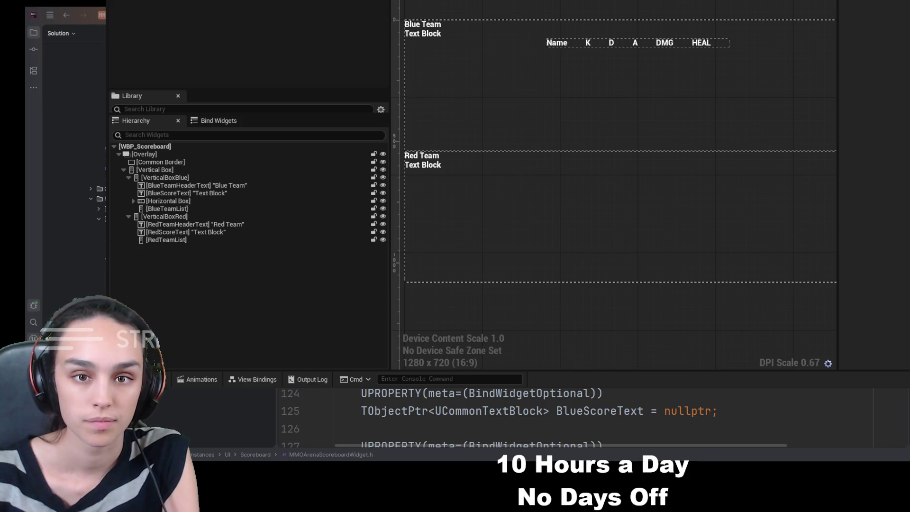
left_click(189, 179)
left_click(185, 232)
key("ctrl+v")
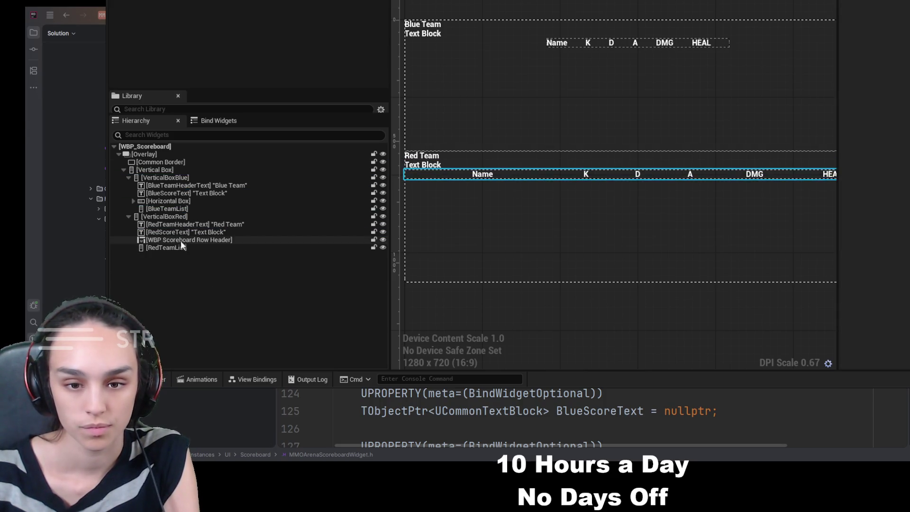
Replace the Blue Team's heading row with a Scoreboard Row Header above BlueTeamList
left_click(133, 201)
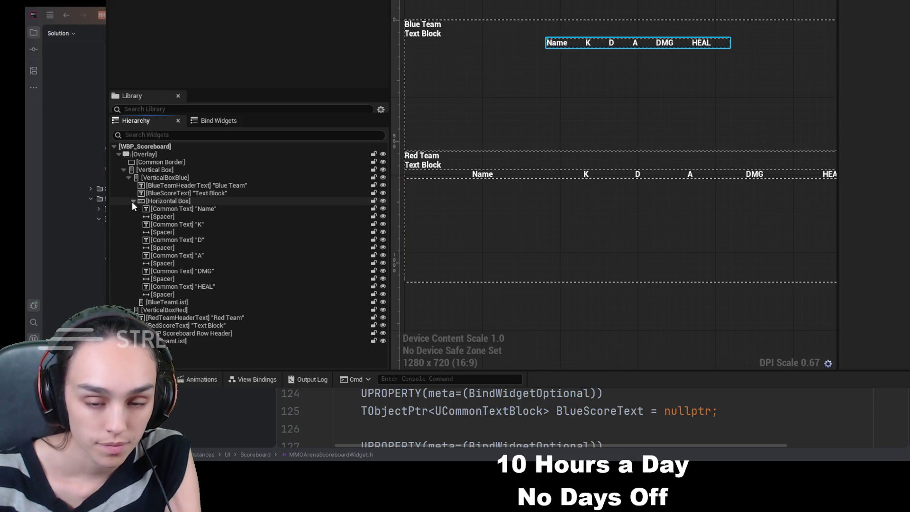
left_click(176, 209)
left_click(176, 204)
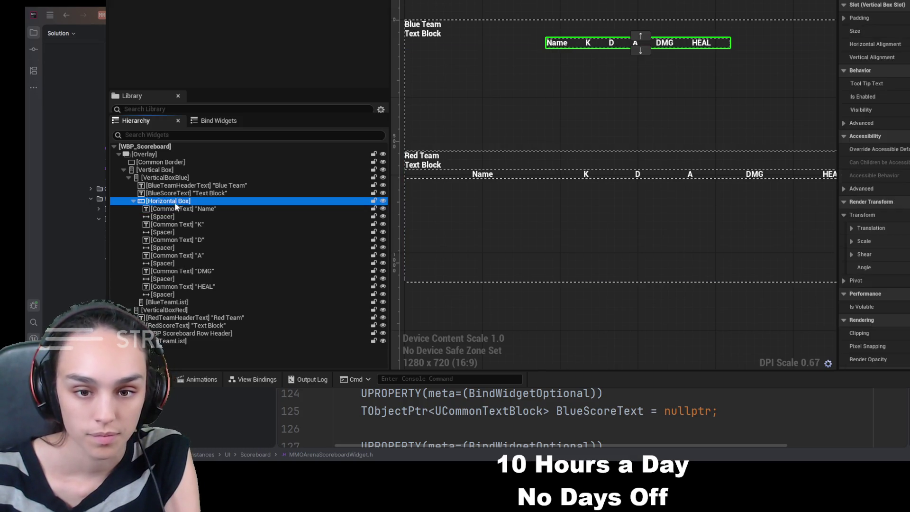
left_click(176, 287, "shift")
left_click(178, 293, "shift")
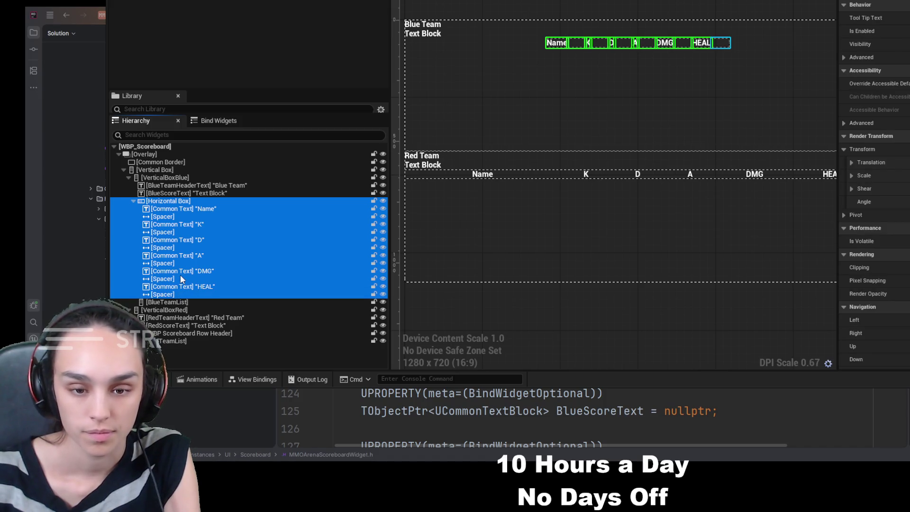
key("Delete")
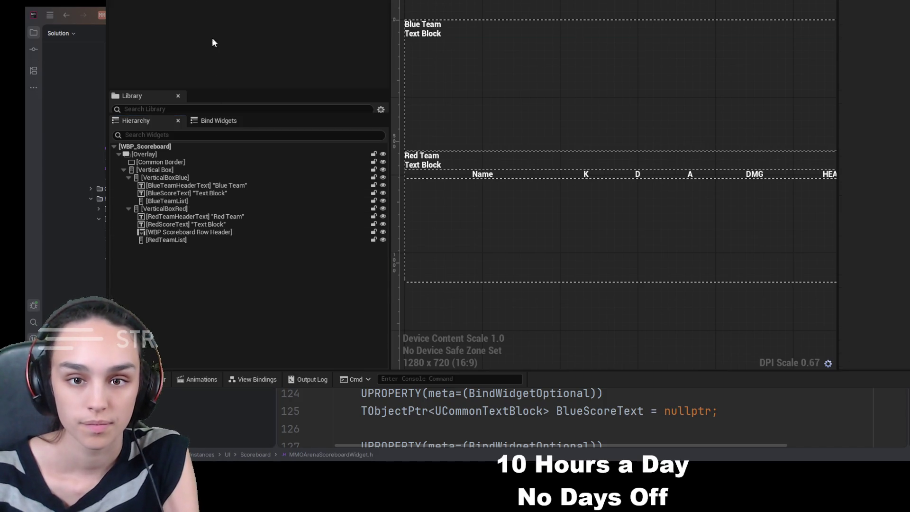
left_click_drag(204, 200, 203, 196)
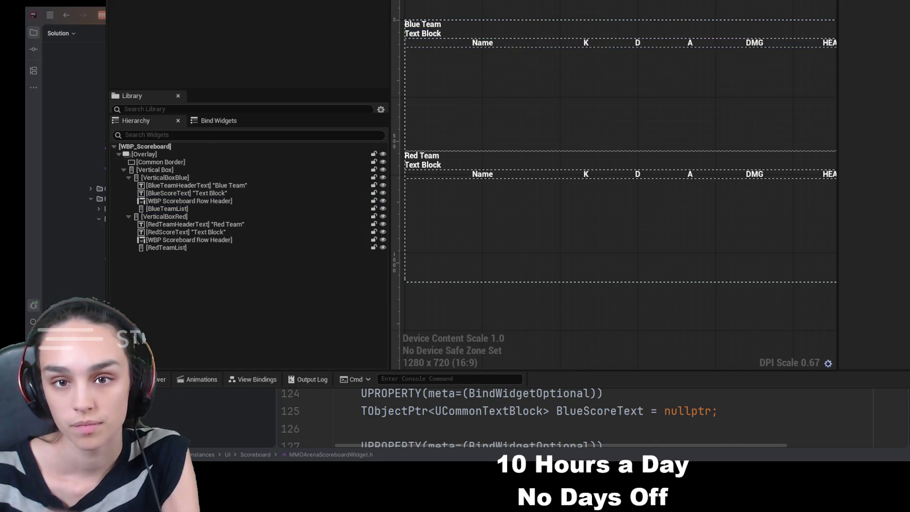
left_click_drag(500, 223, 670, 253)
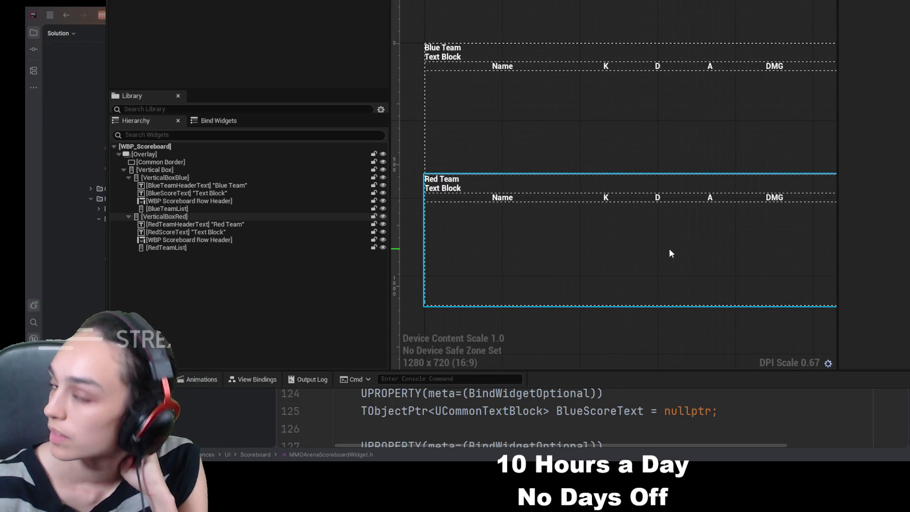
left_click(157, 163)
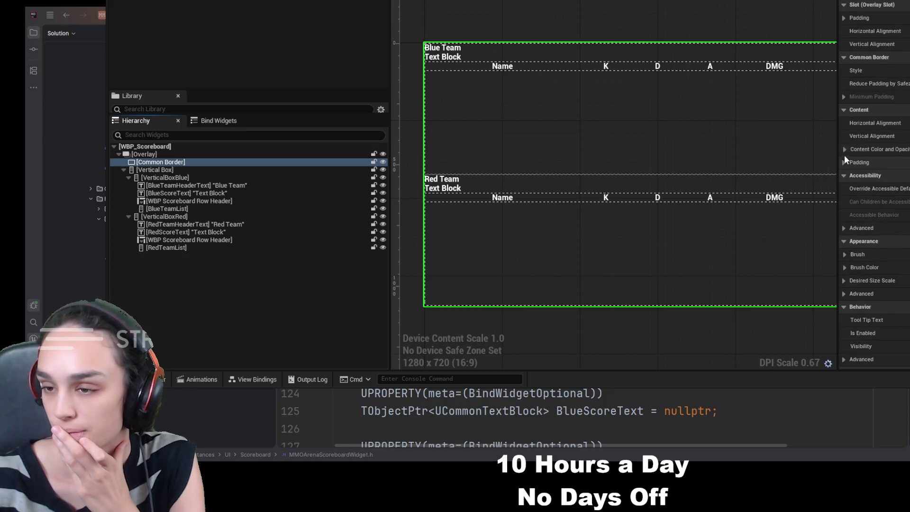
left_click(842, 148)
left_click(842, 148)
scroll(906, 233, "down", 3)
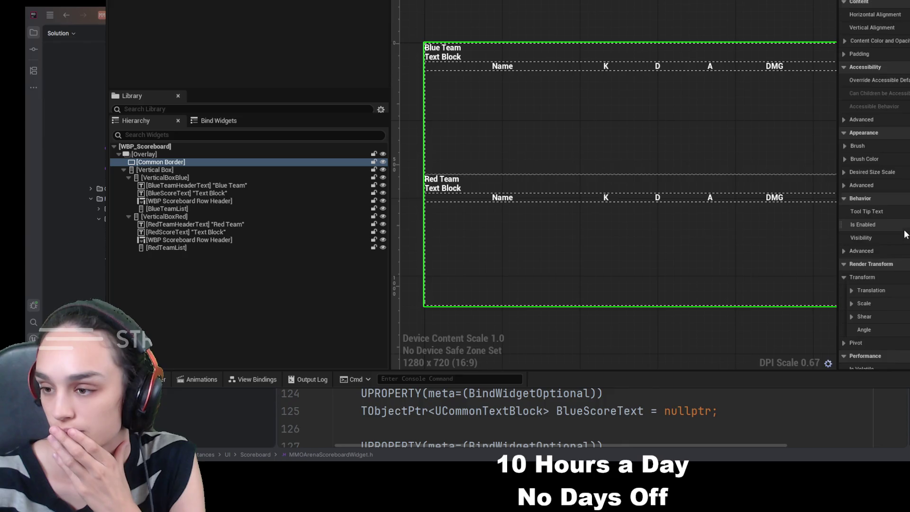
scroll(905, 234, "up", 3)
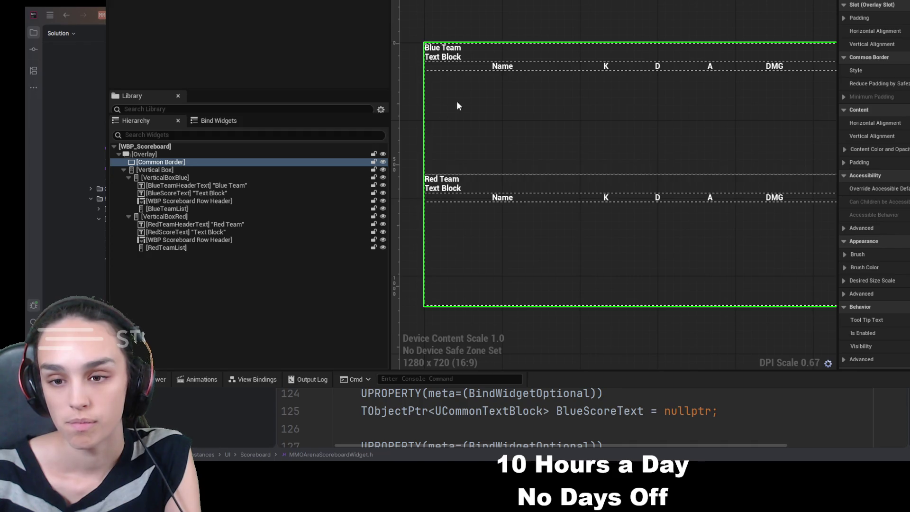
left_click(165, 209)
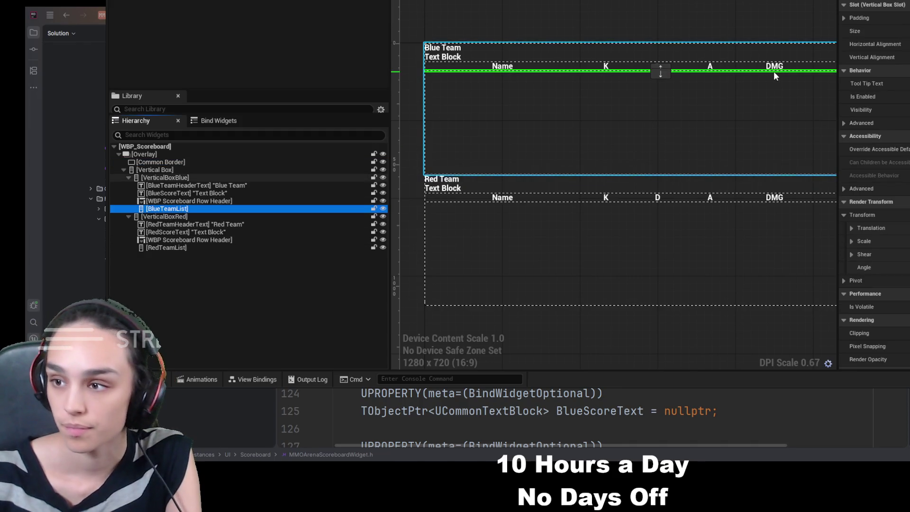
Set the slot Size of both BlueTeamList and RedTeamList to Fill
left_click(901, 31)
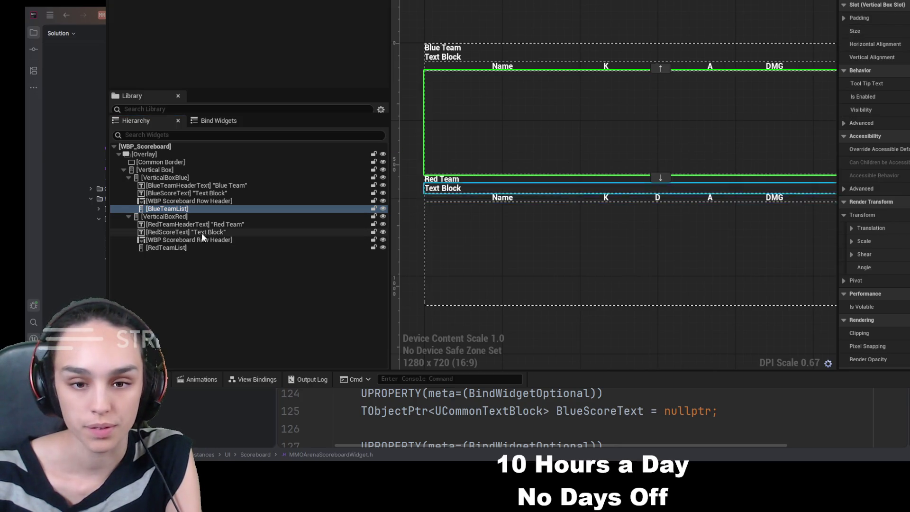
left_click(190, 247)
left_click(901, 31)
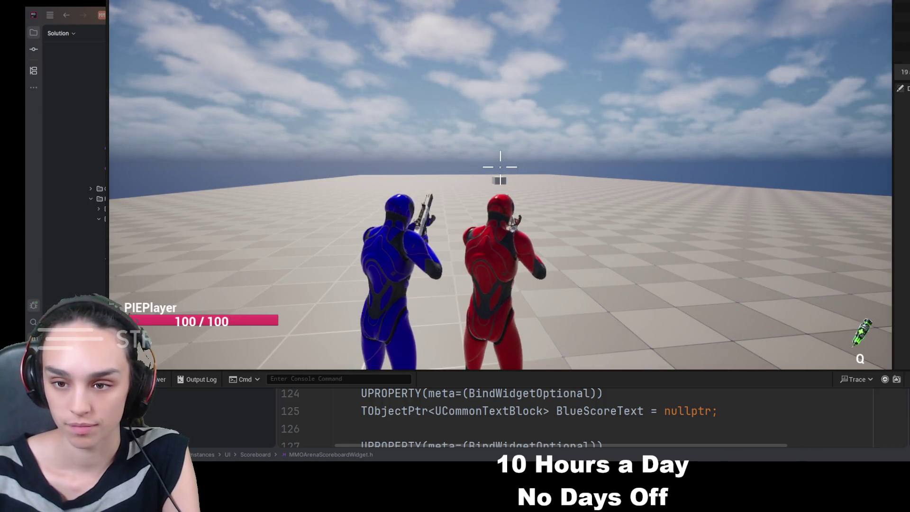
Bring up the scoreboard with Tab during play, then stop the session with Escape
key("Tab")
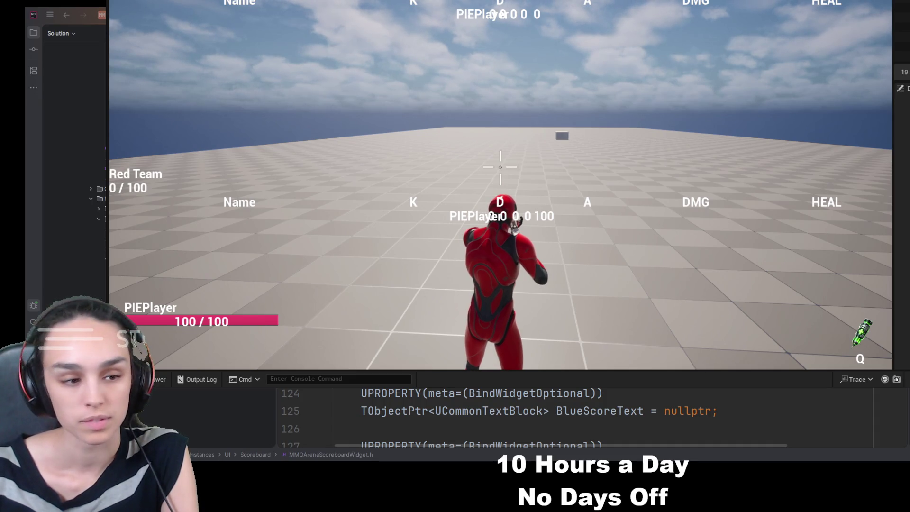
key("Escape")
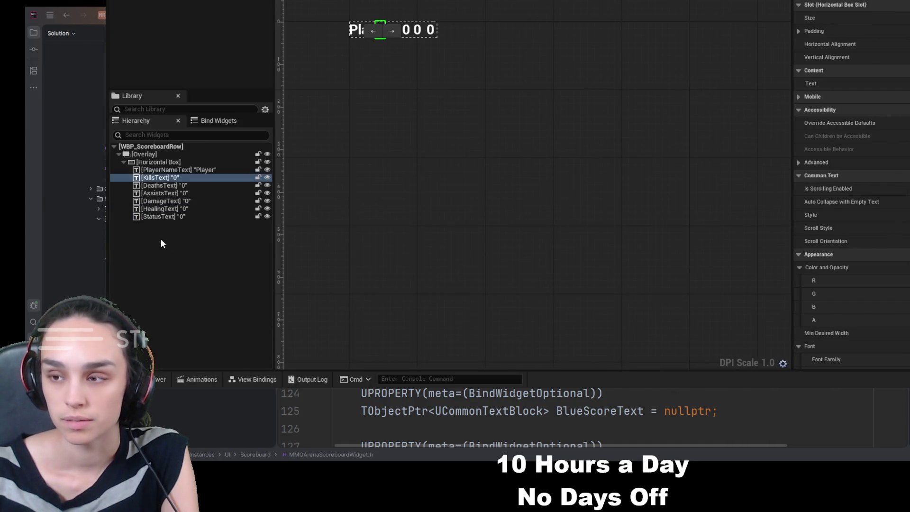
Inspect the row widget's root, Overlay and Horizontal Box, then start another play session
left_click(162, 162)
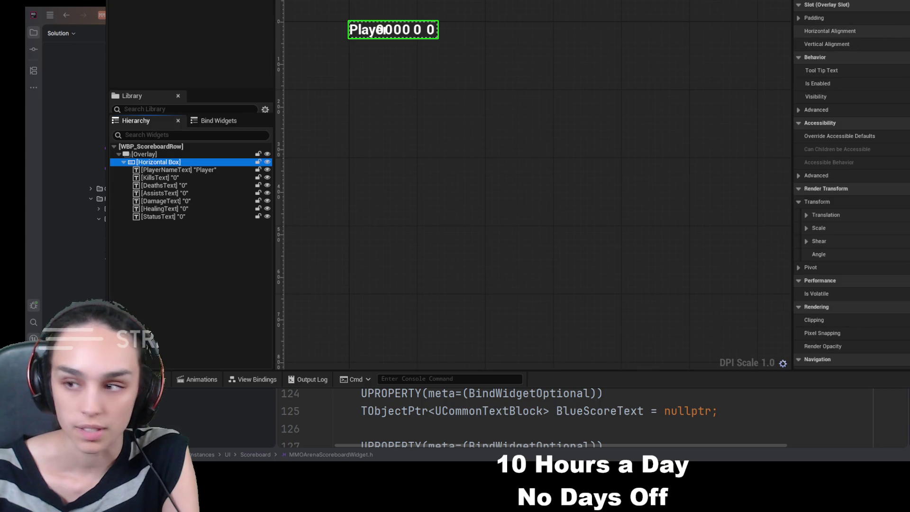
left_click(170, 147)
left_click(169, 154)
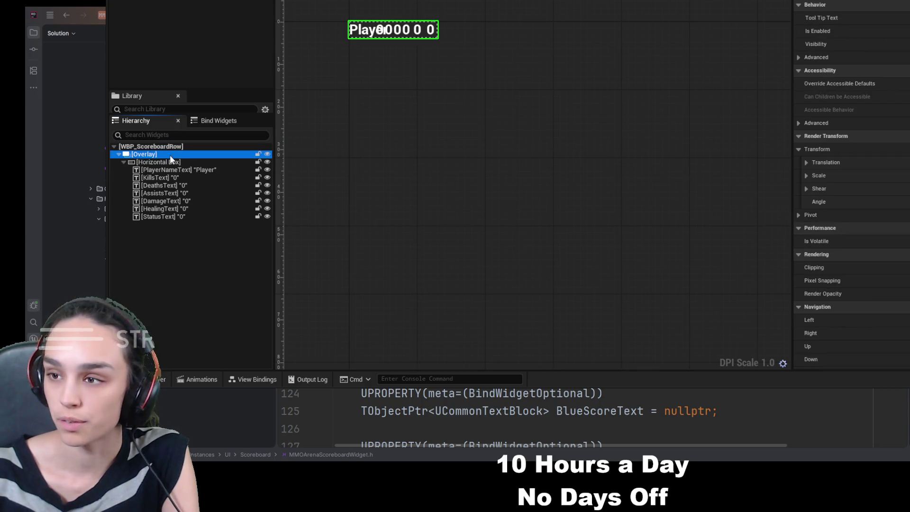
left_click(170, 161)
left_click(830, 31)
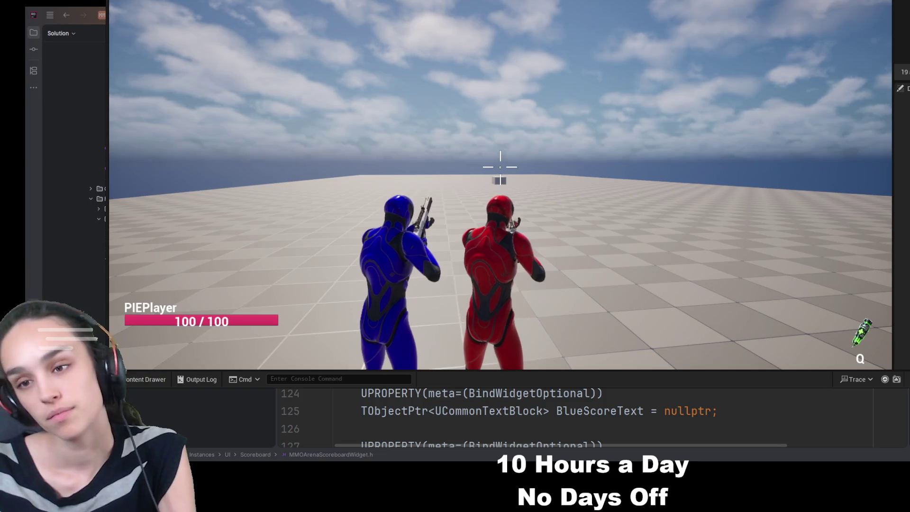
Show the in-game scoreboard with Tab to review the PIEPlayer rows, then press Escape
key("Tab")
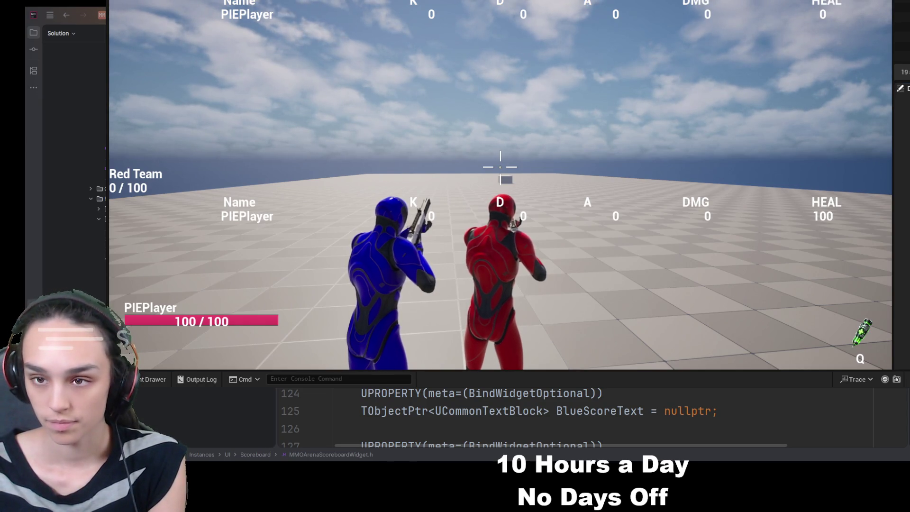
key("Escape")
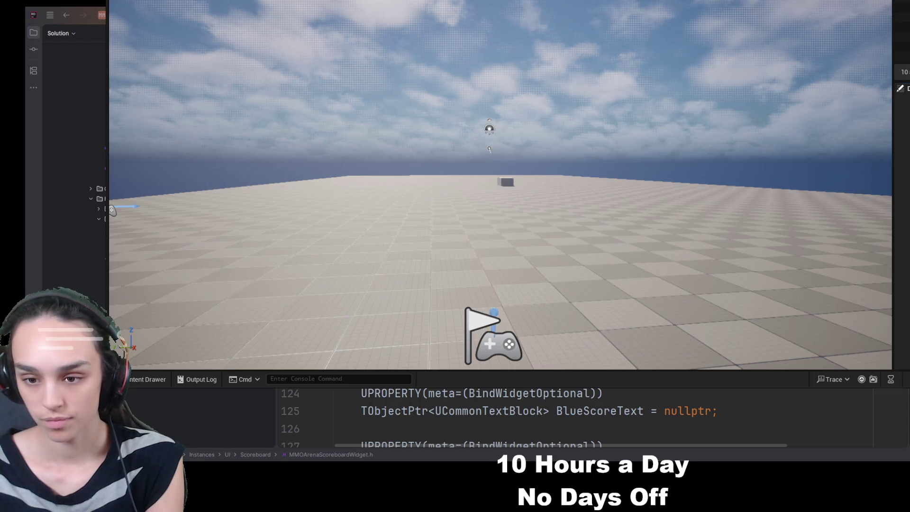
Undo the resize of the Red Team's Scoreboard Row Header to keep it single-line height
key("Escape")
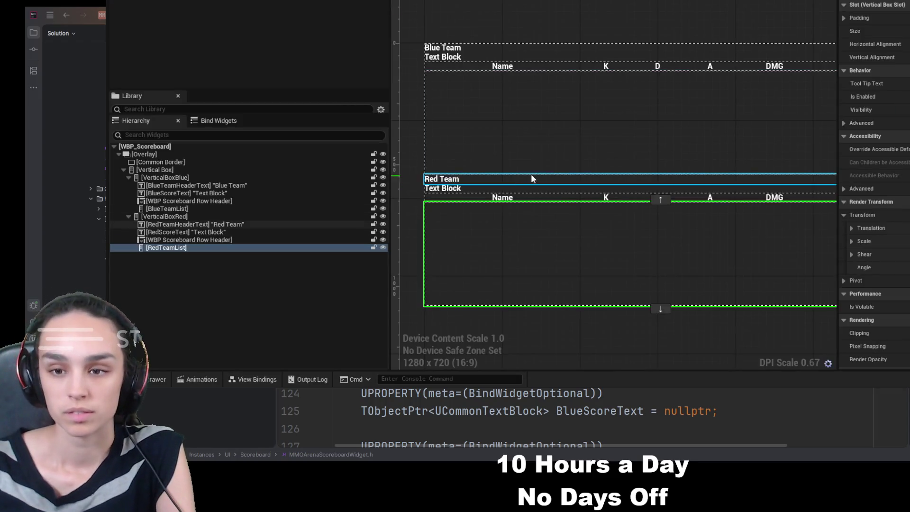
left_click_drag(552, 255, 514, 258)
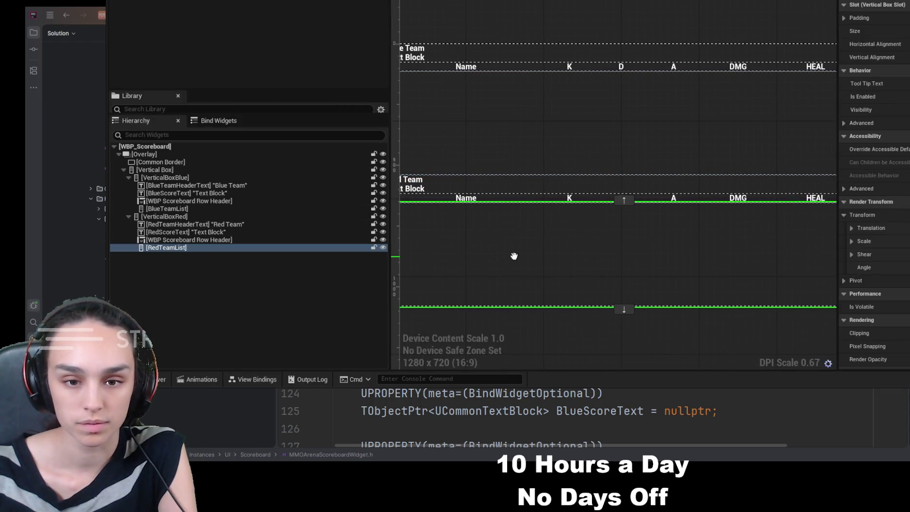
left_click(199, 241)
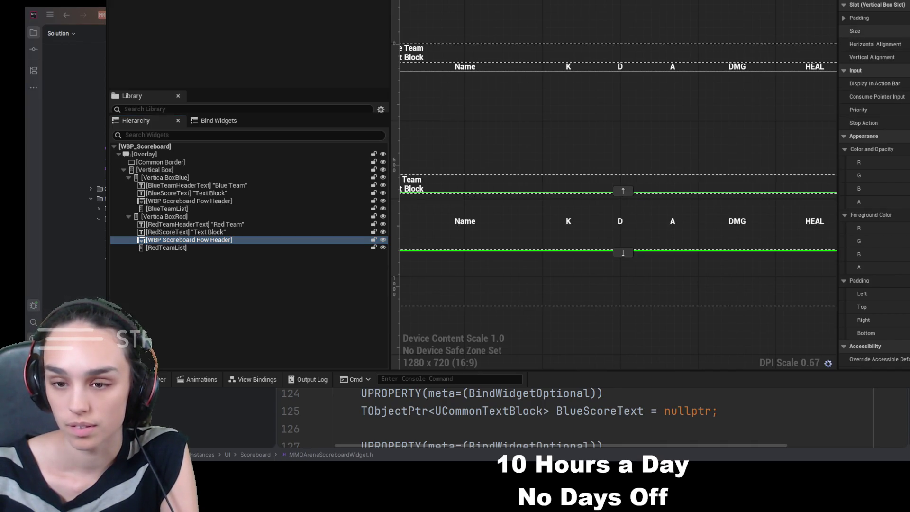
key("ctrl+z")
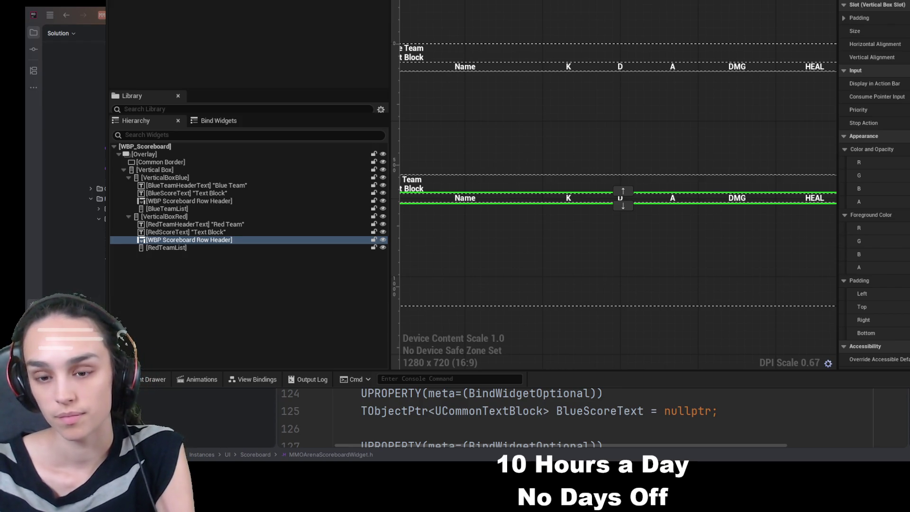
scroll(607, 149, "down", 1)
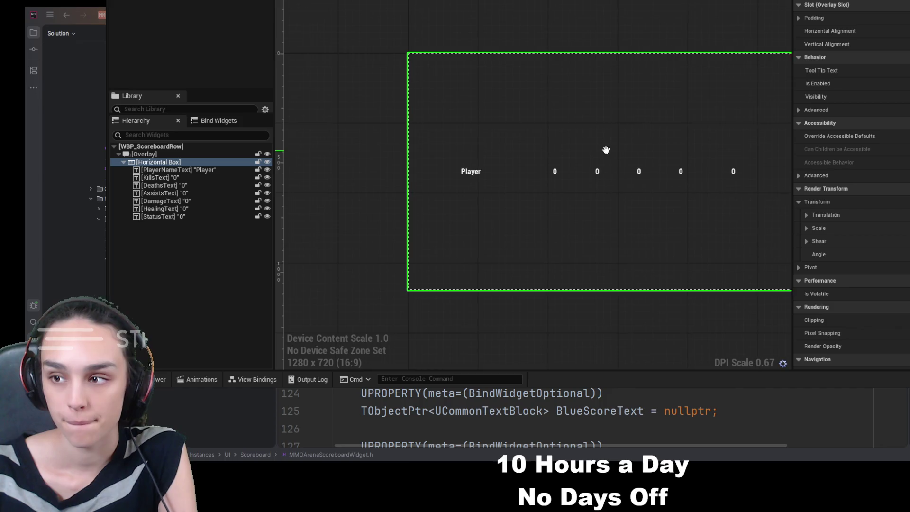
Compare PlayerNameText with the Name header, and each widget's Overlay and Horizontal Box
left_click(184, 169)
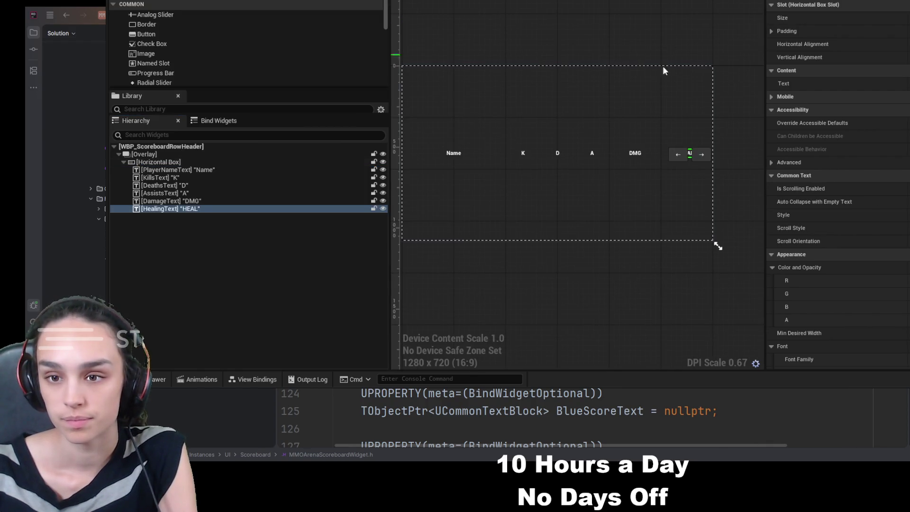
left_click(193, 169)
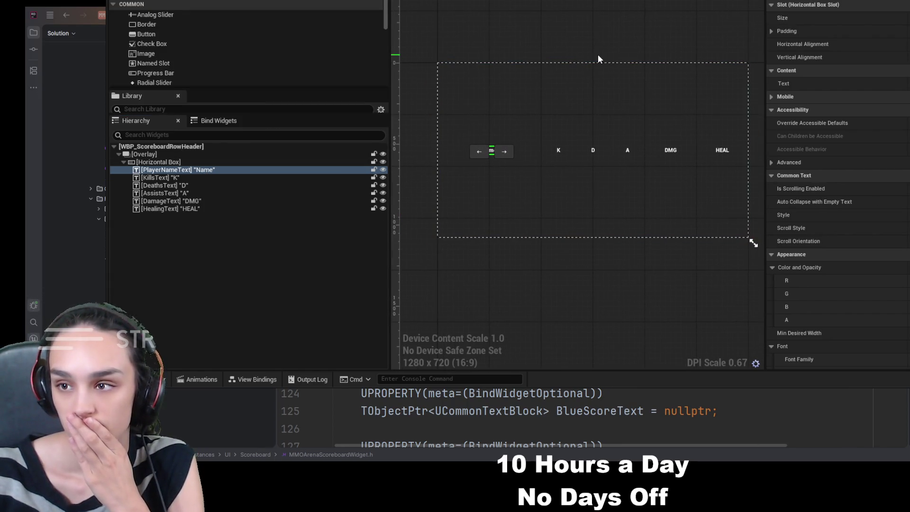
scroll(598, 56, "up", 2)
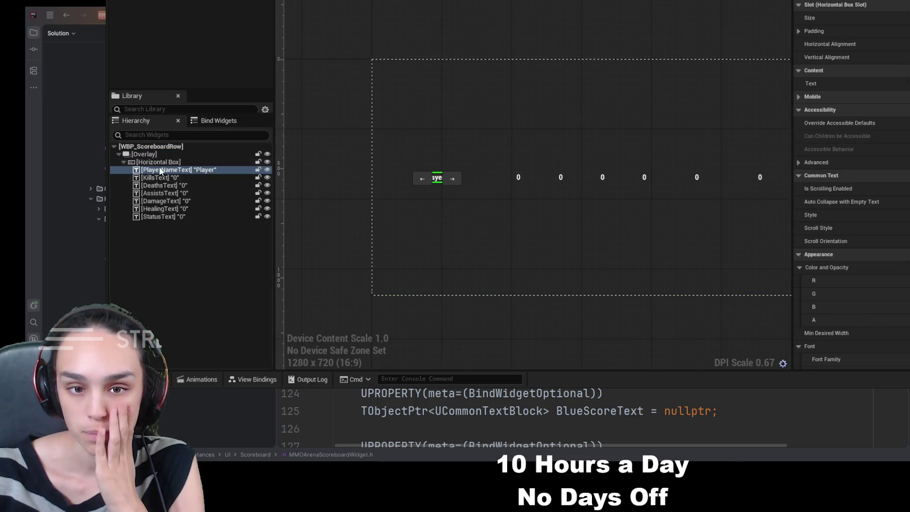
left_click(161, 154)
left_click(162, 162)
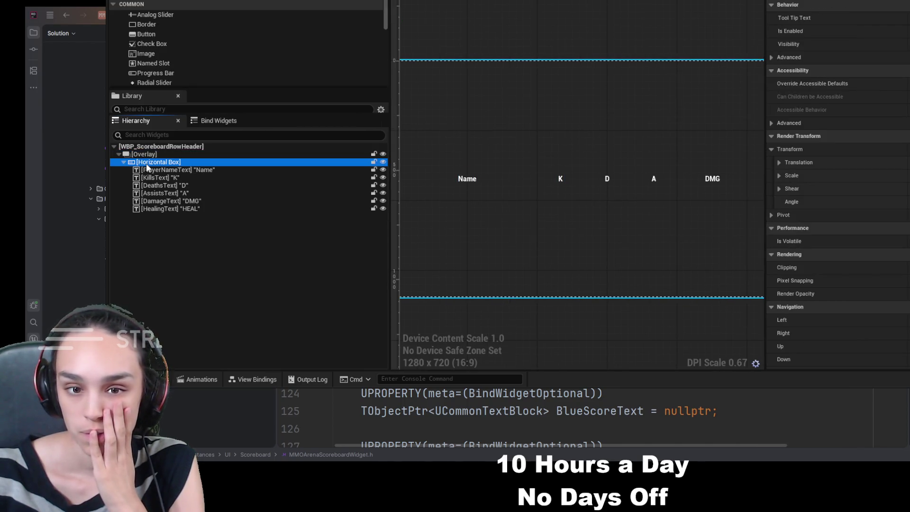
left_click(147, 163)
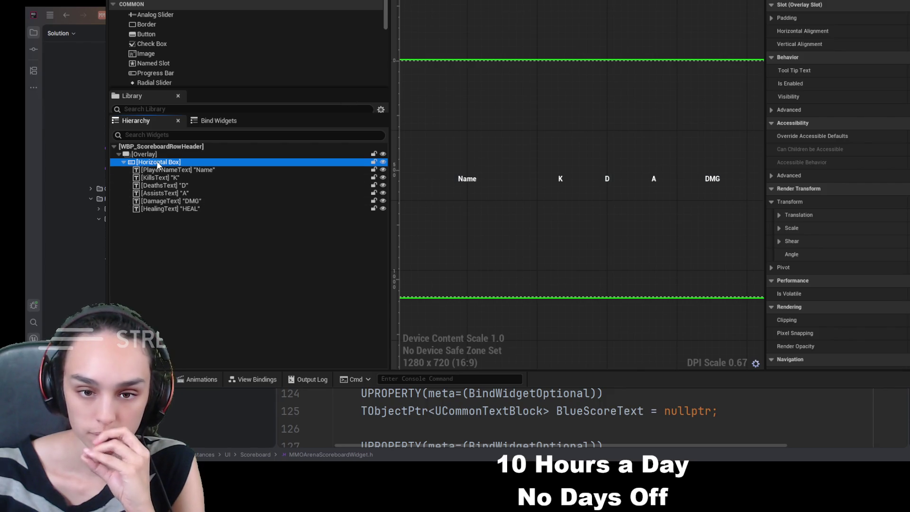
left_click(289, 258)
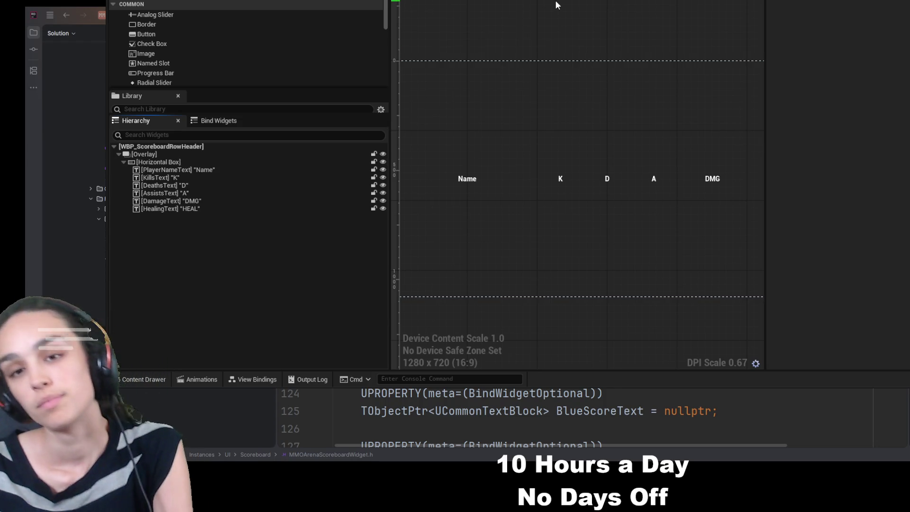
Set the header Horizontal Box's Overlay Slot alignment to Center both horizontally and vertically
left_click(136, 155)
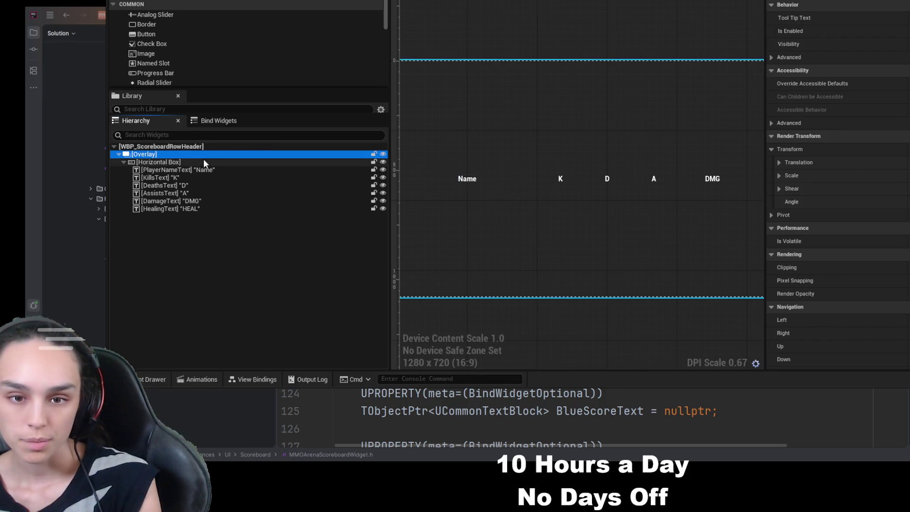
left_click(228, 162)
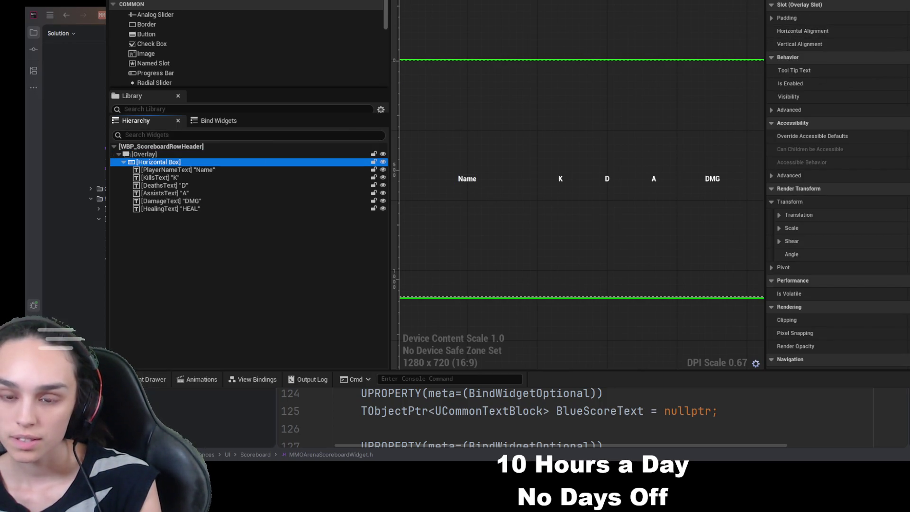
left_click(908, 31)
left_click(908, 44)
left_click(908, 31)
left_click(908, 44)
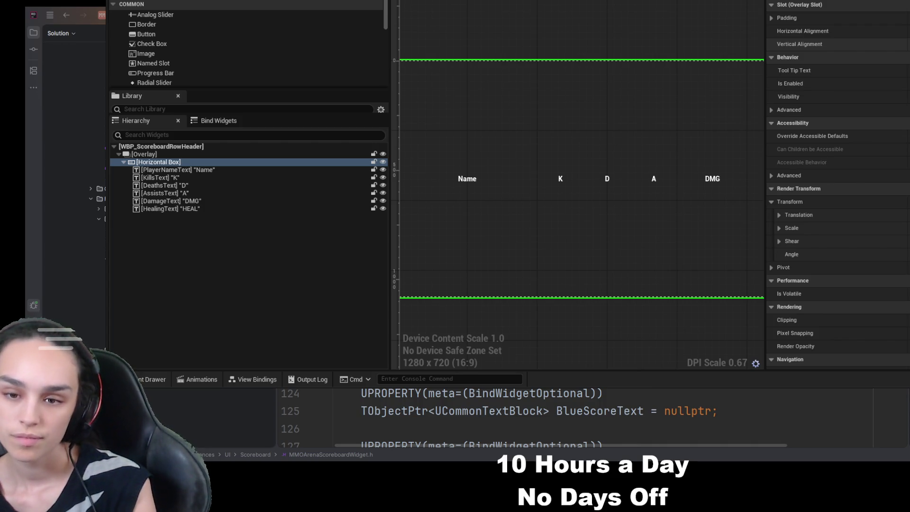
left_click(908, 44)
left_click(908, 31)
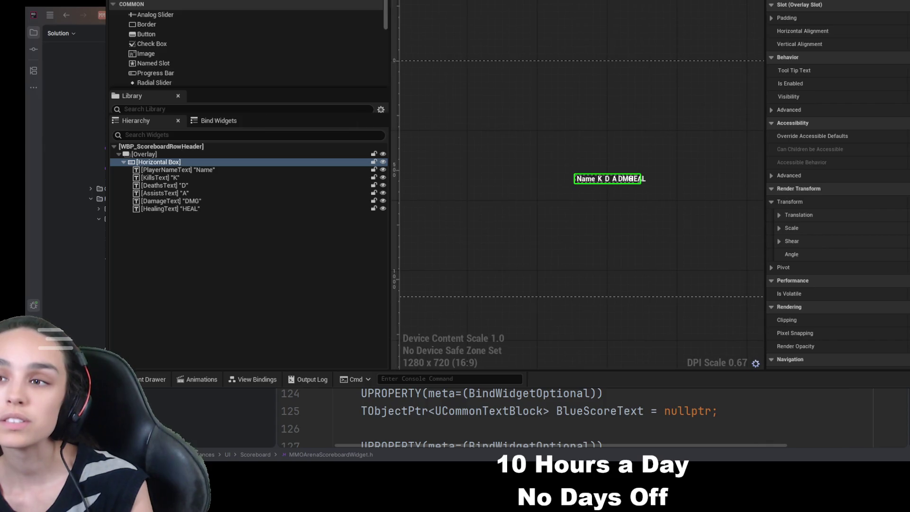
Select the Name header text and filter its Details to the alignment properties
left_click(199, 169)
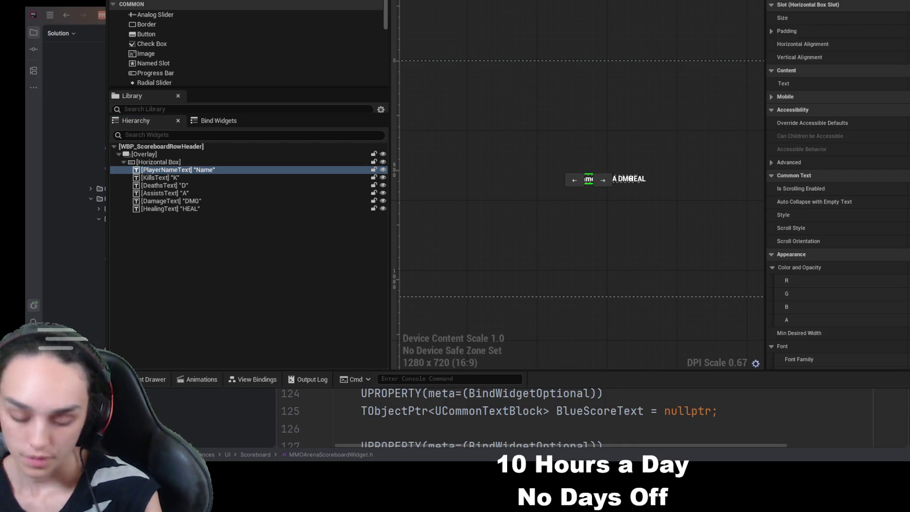
type("text")
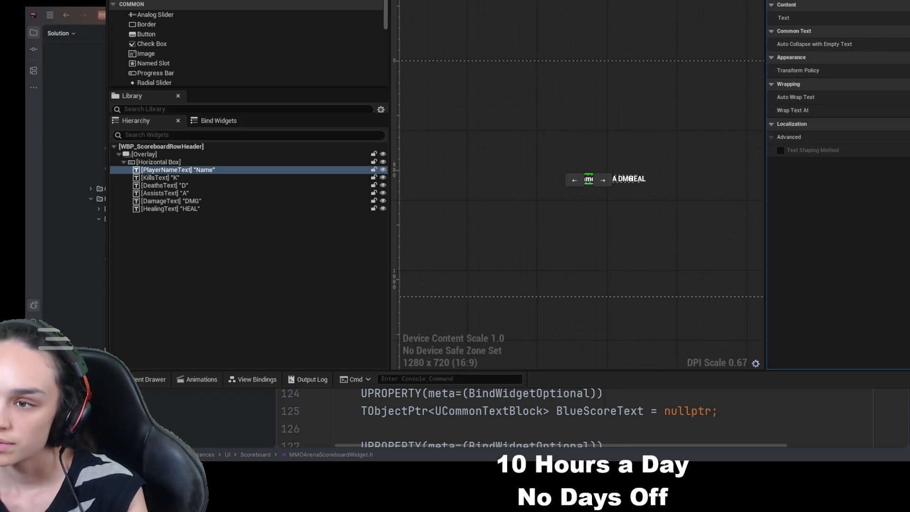
key("BackSpace")
key("BackSpace")
key("BackSpace")
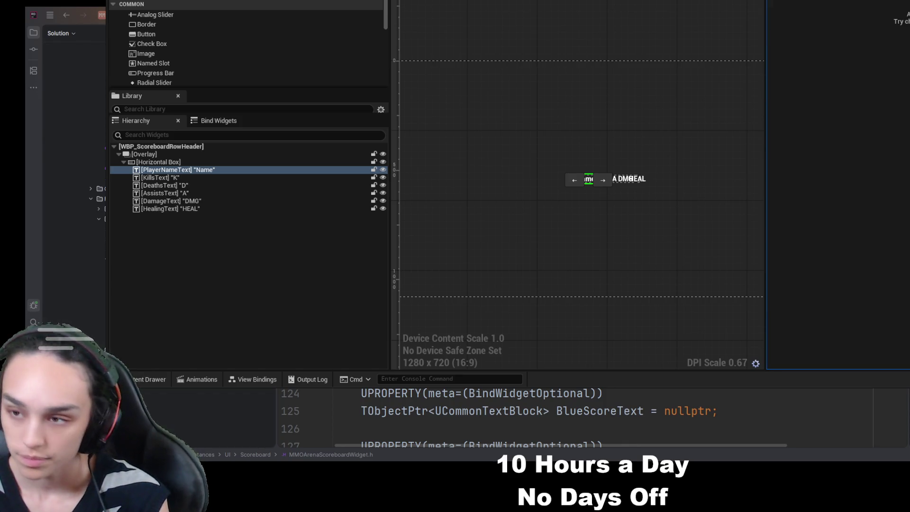
type("align")
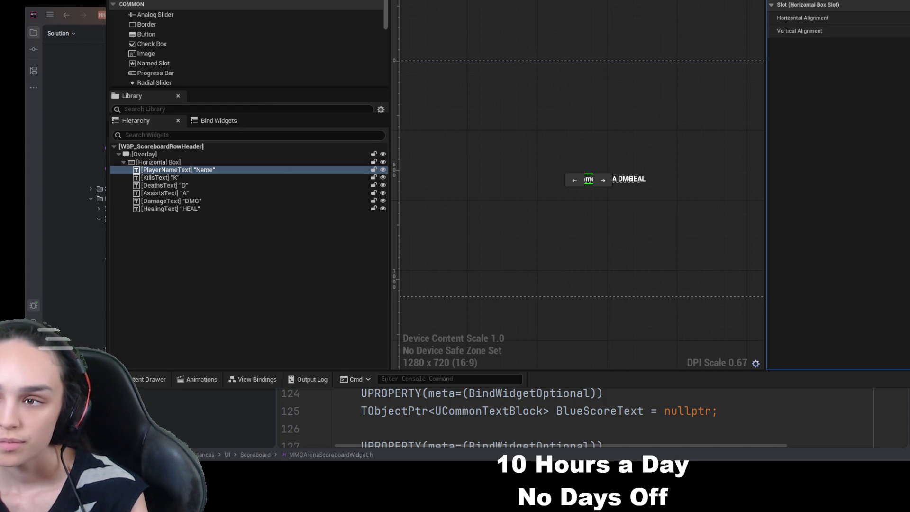
Inspect the K, A, DMG and Name labels, then set the header Horizontal Box to fill the frame
left_click(215, 178)
left_click(214, 192)
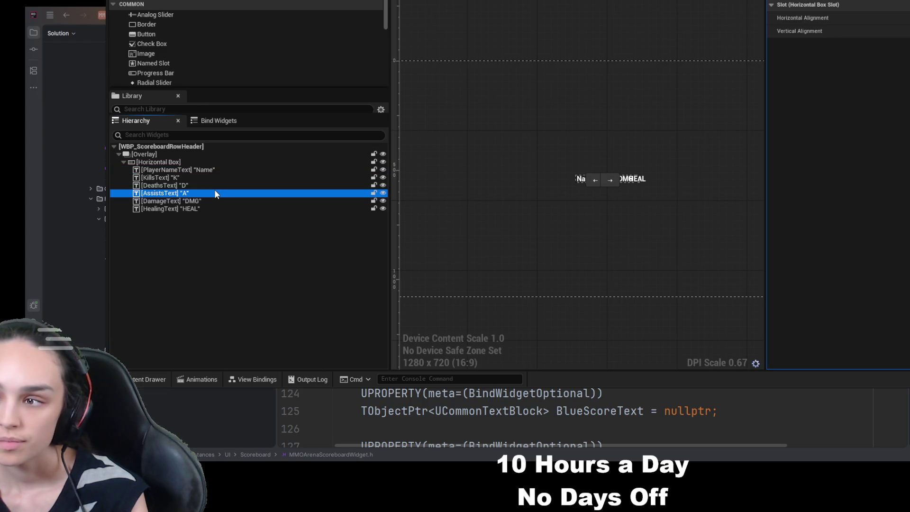
left_click(214, 202)
left_click(215, 178)
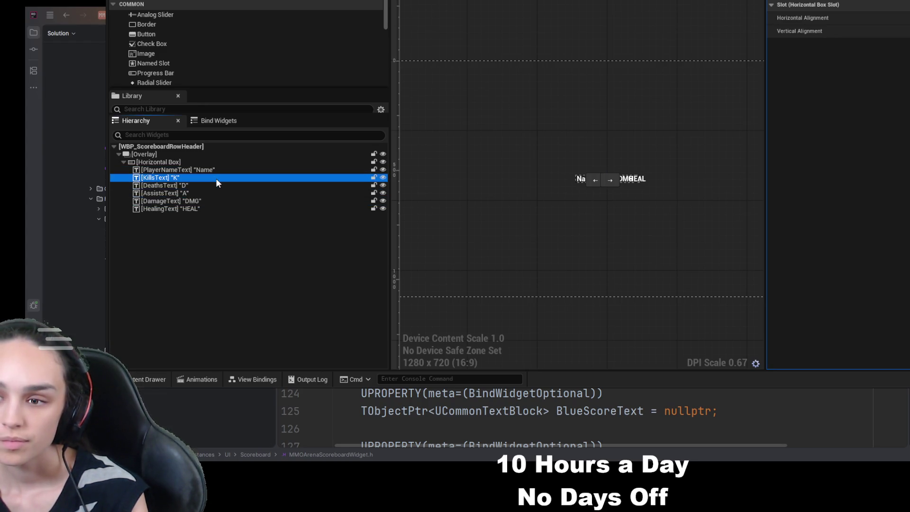
left_click(212, 170)
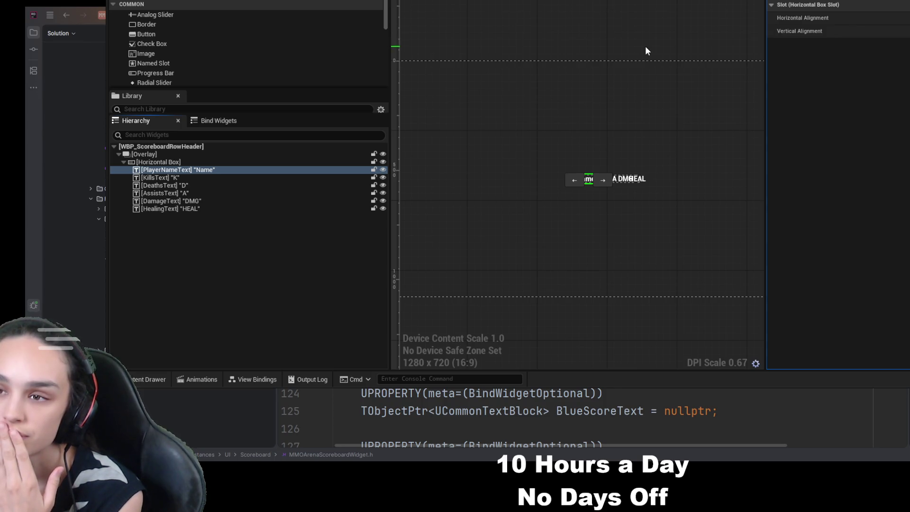
left_click(685, 22)
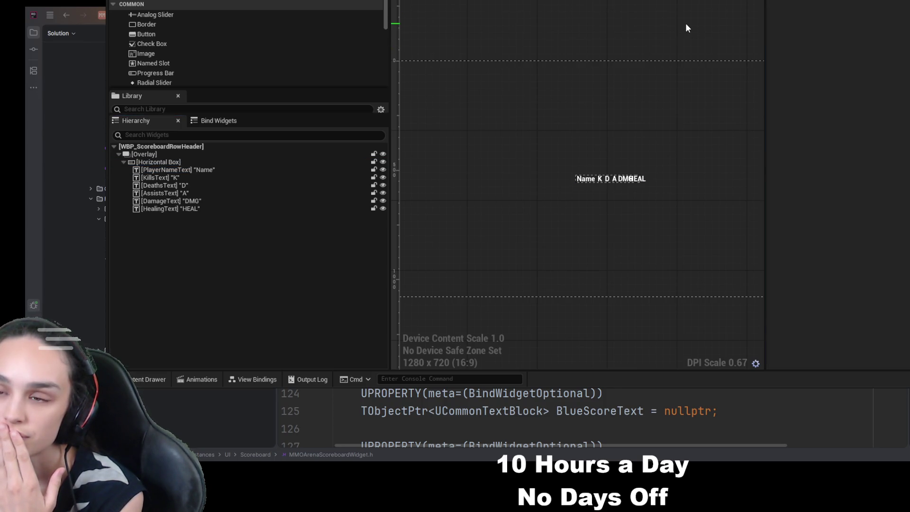
left_click(177, 170)
left_click(182, 161)
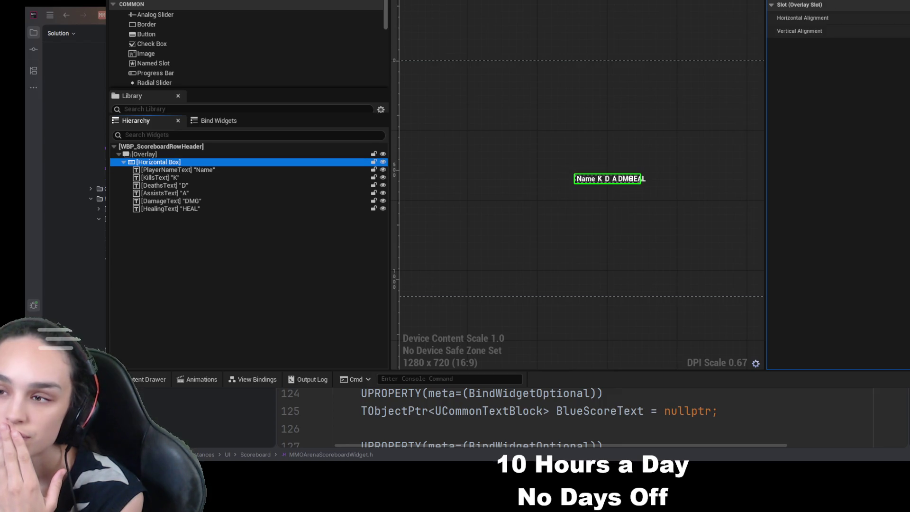
left_click(233, 171)
Center the Name label in its slot and the header Horizontal Box in the frame
left_click(799, 30)
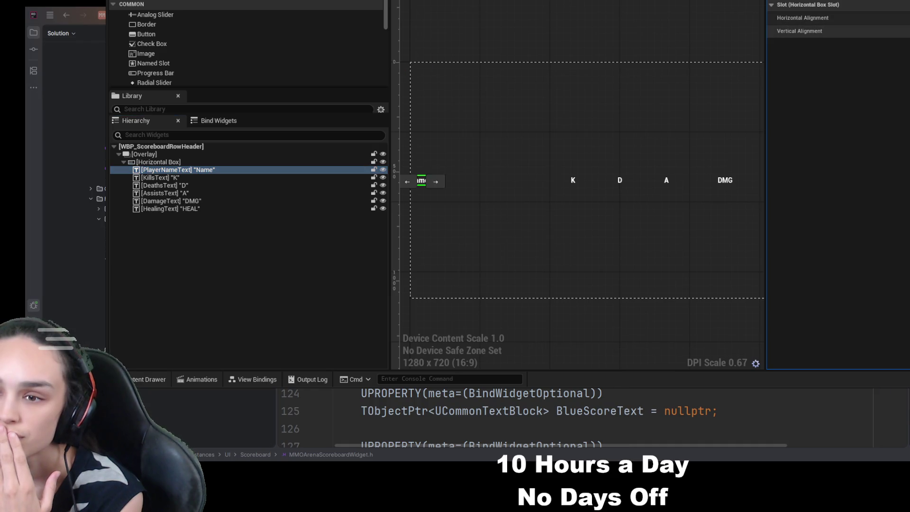
left_click(805, 17)
left_click(806, 31)
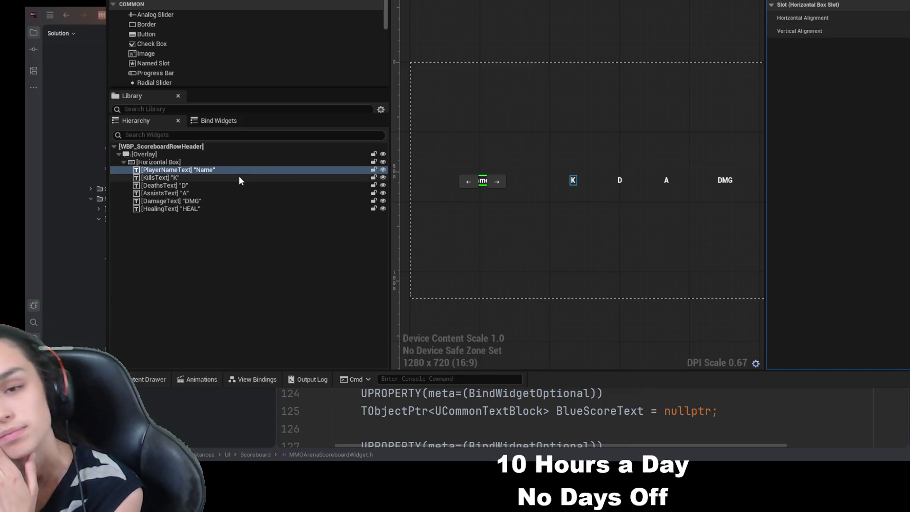
left_click(219, 163)
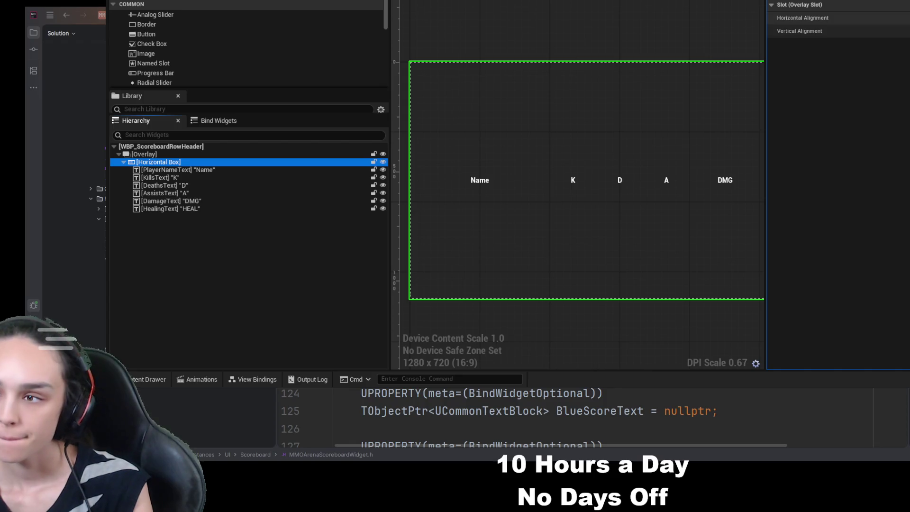
left_click(806, 17)
left_click(806, 31)
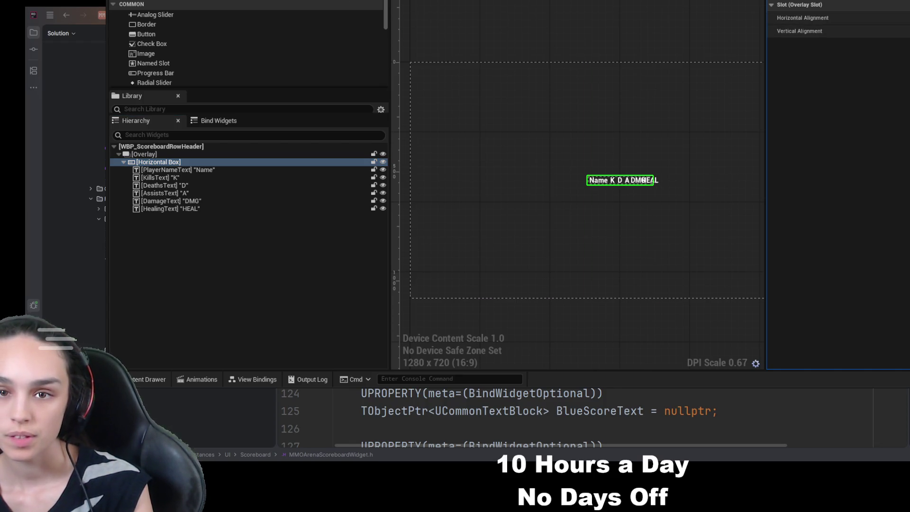
Select the Name label, then all stat labels K through HEAL, and change a Details setting
left_click(166, 170)
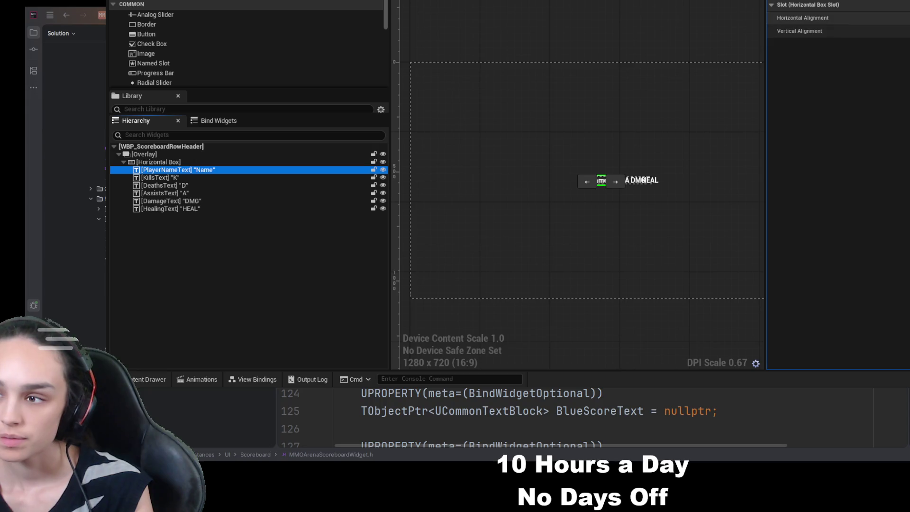
left_click(189, 178)
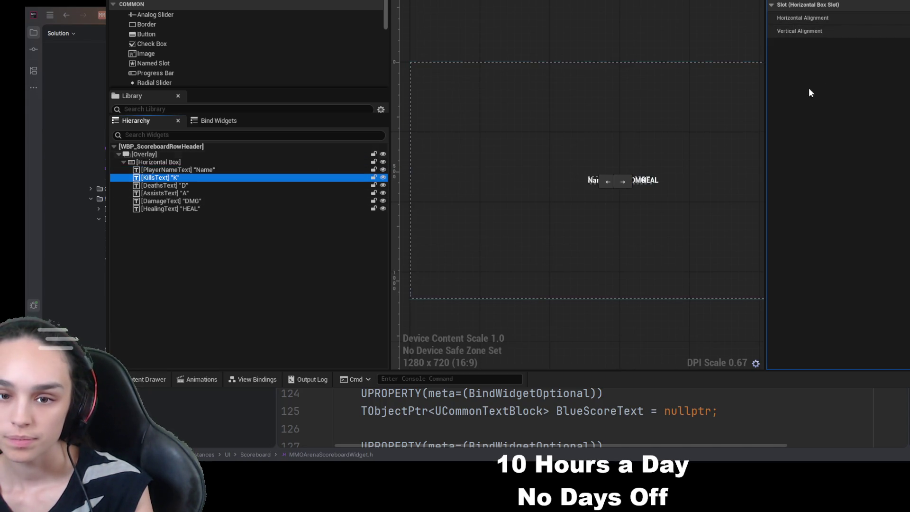
left_click(144, 209, "shift")
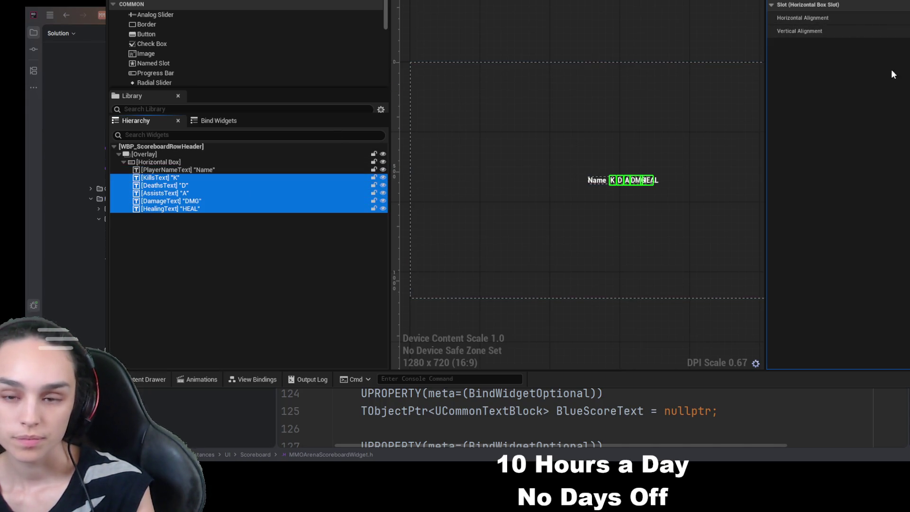
left_click(839, 31)
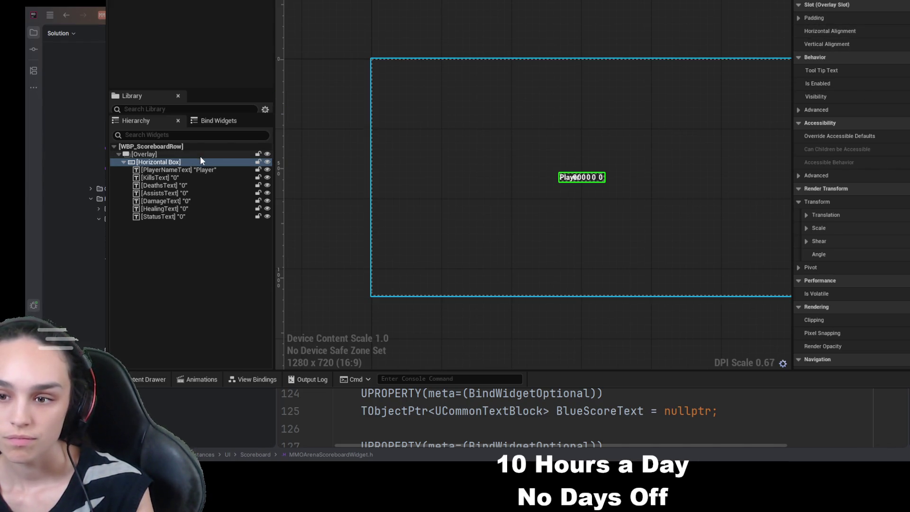
Select the row texts through StatusText and play-test the scoreboard overlay
left_click(181, 170)
left_click(172, 216, "shift")
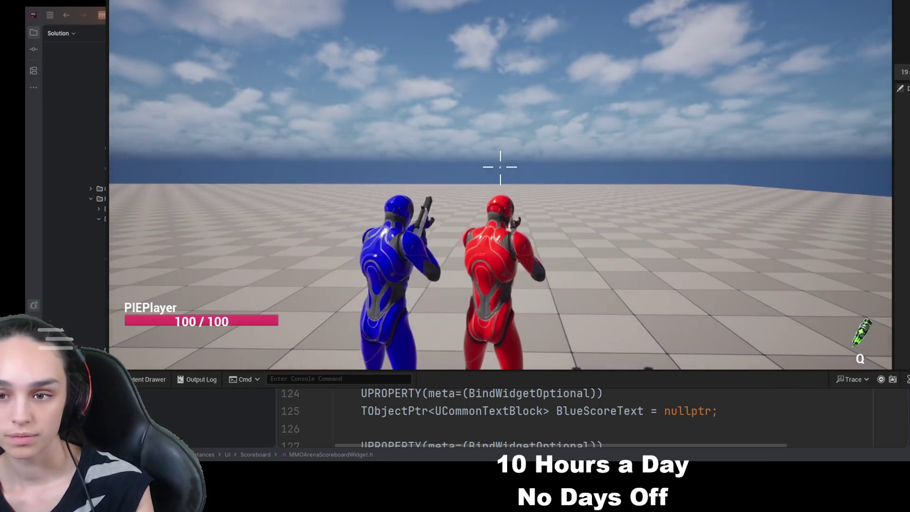
key("Tab")
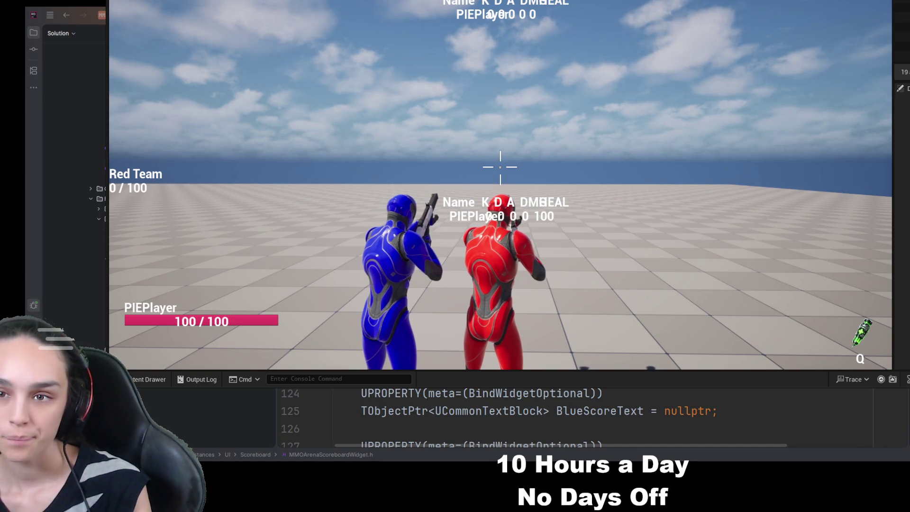
key("Escape")
Set the player row Horizontal Box's Overlay Slot alignment to Right and Bottom
left_click(202, 162)
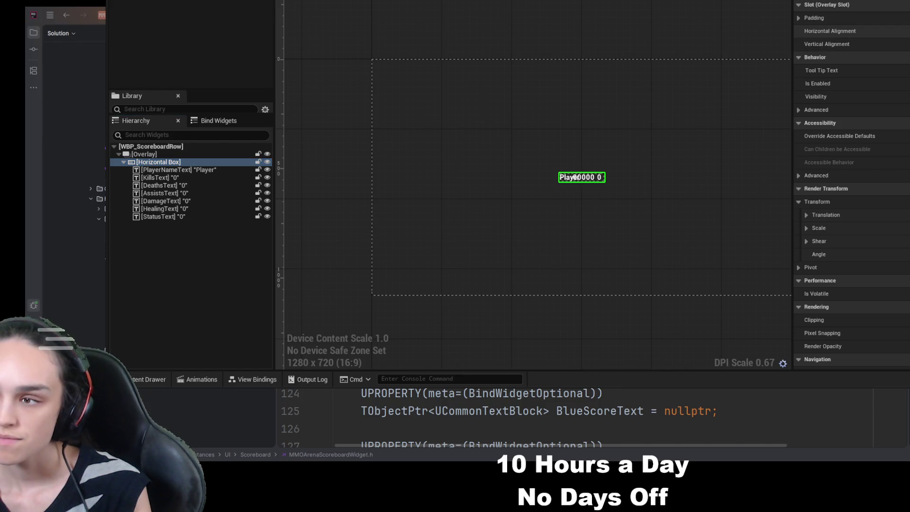
left_click(903, 31)
left_click(903, 44)
left_click(903, 30)
left_click(903, 45)
left_click(906, 44)
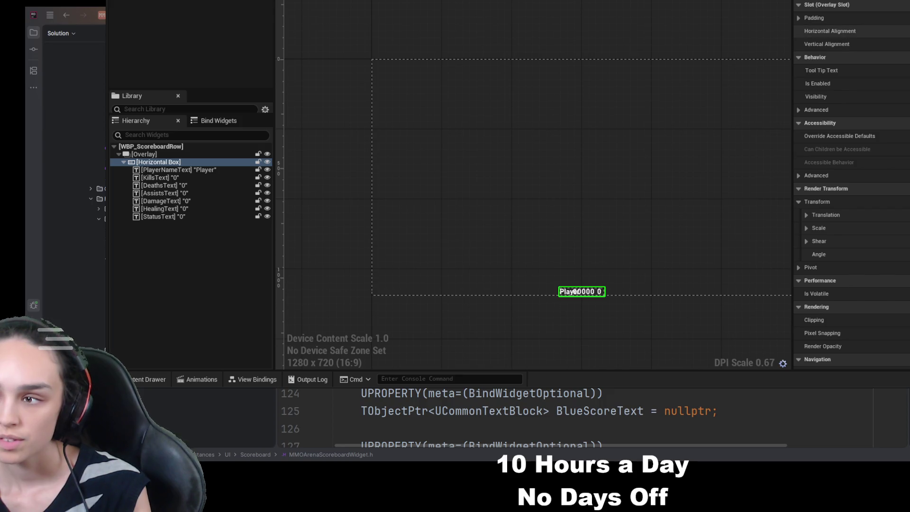
left_click(907, 31)
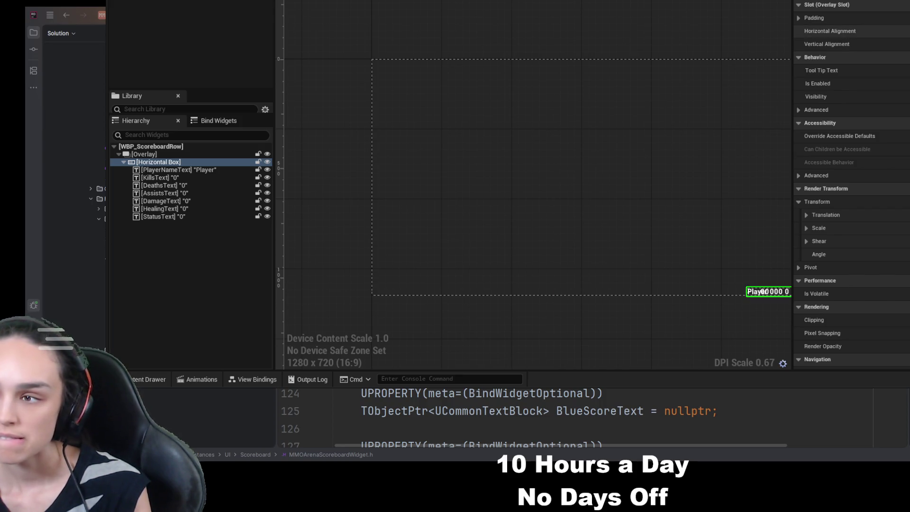
Try centered and filled alignment on the player row, then preview at desired size
left_click(904, 31)
left_click(903, 44)
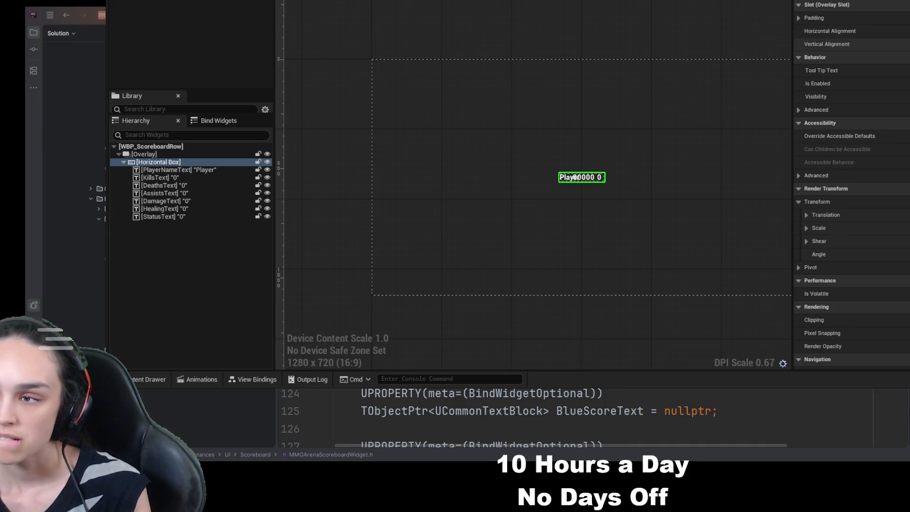
left_click(166, 162)
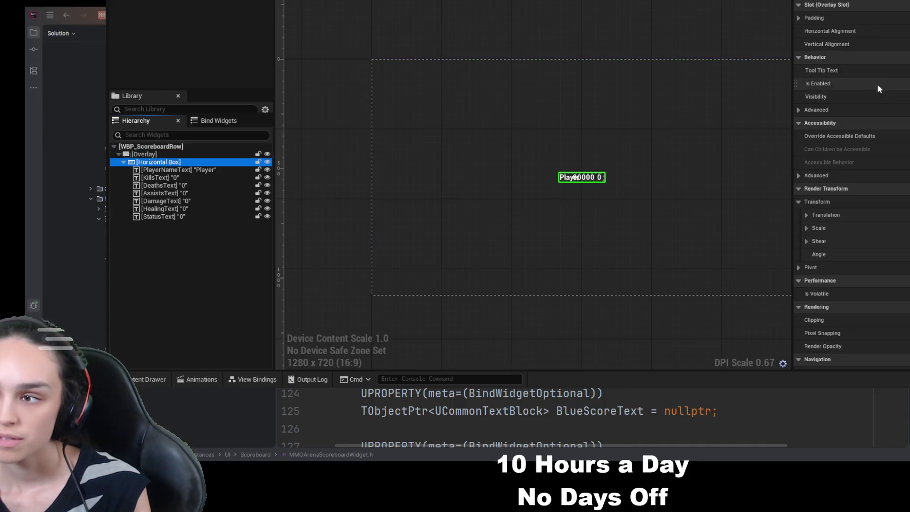
left_click(907, 44)
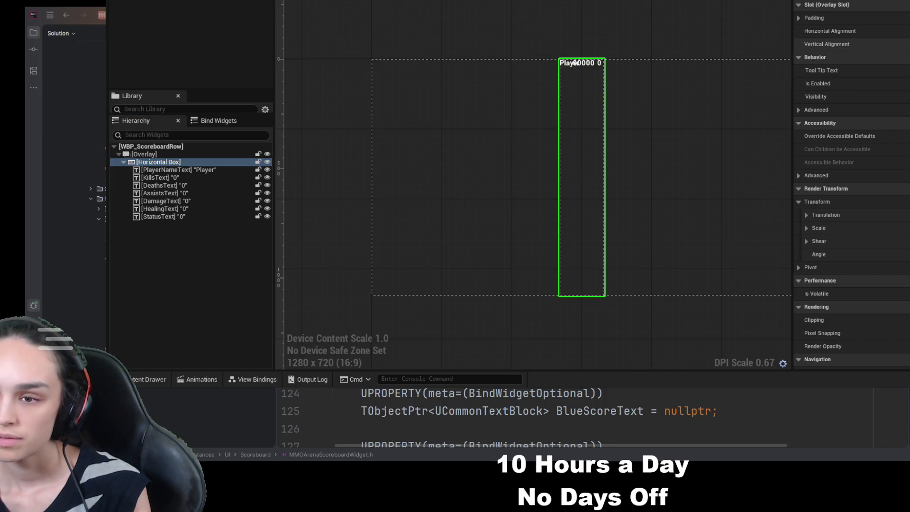
left_click(906, 31)
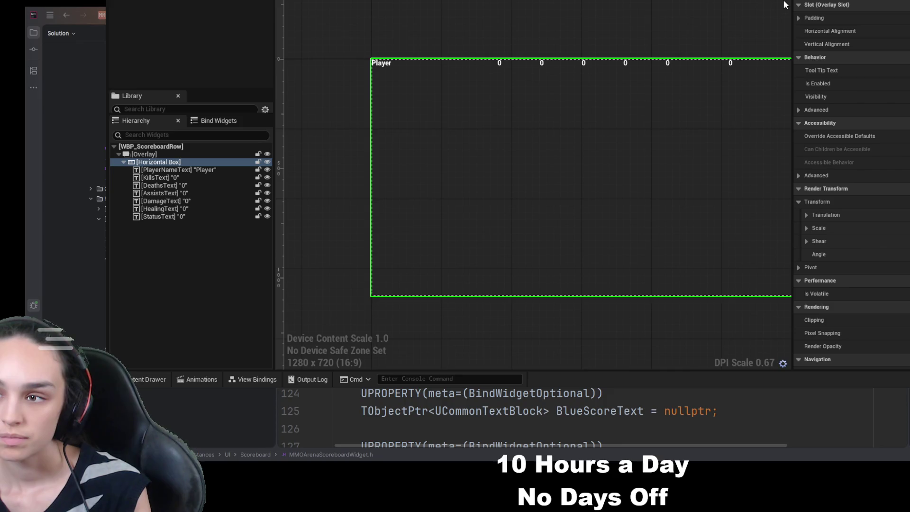
left_click(784, 4)
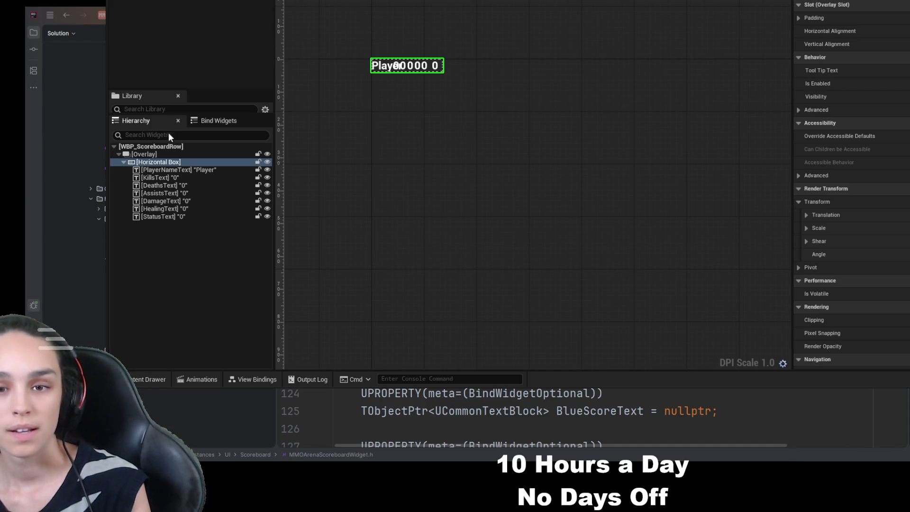
Set the player row Horizontal Box to Fill horizontally and Center vertically
left_click(172, 161)
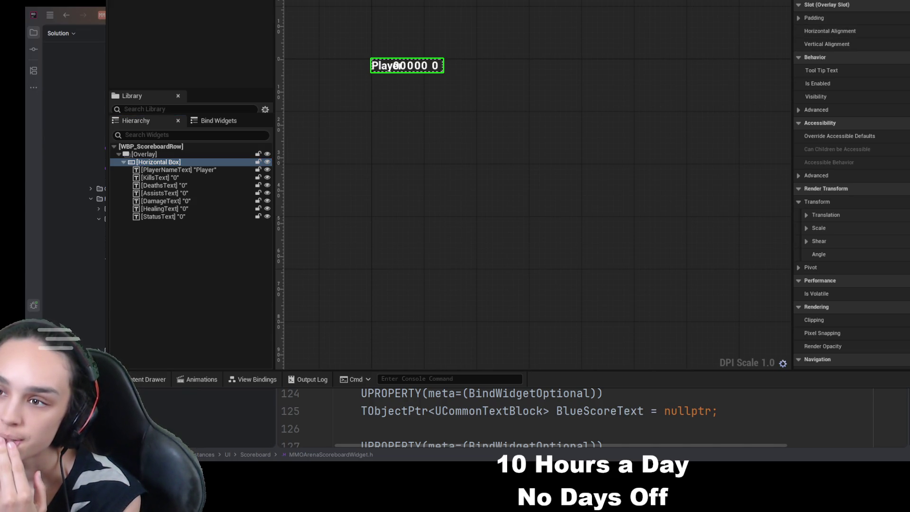
key("Home")
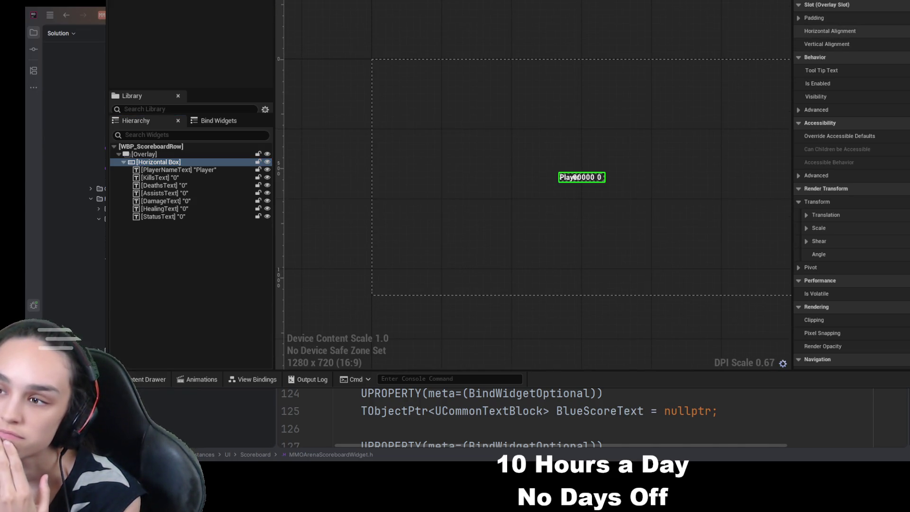
left_click(901, 31)
left_click(901, 44)
left_click(891, 31)
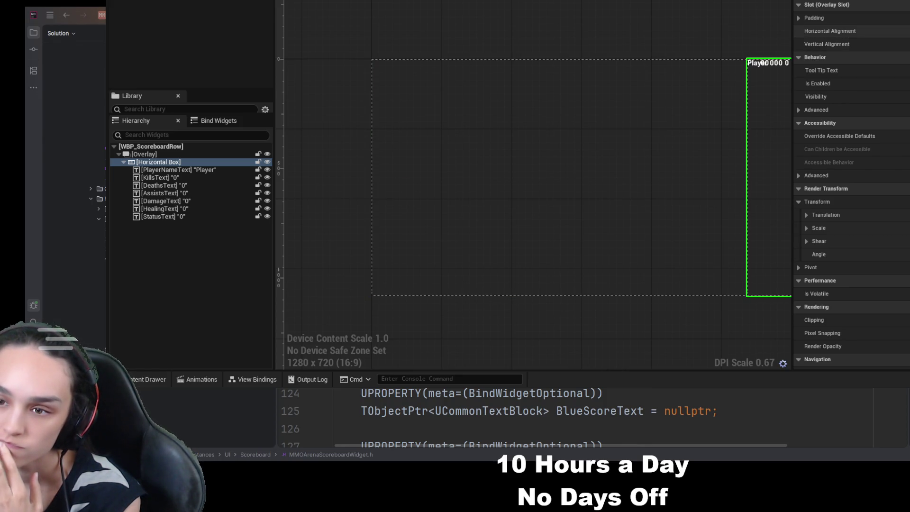
left_click(891, 44)
left_click(881, 44)
left_click(881, 31)
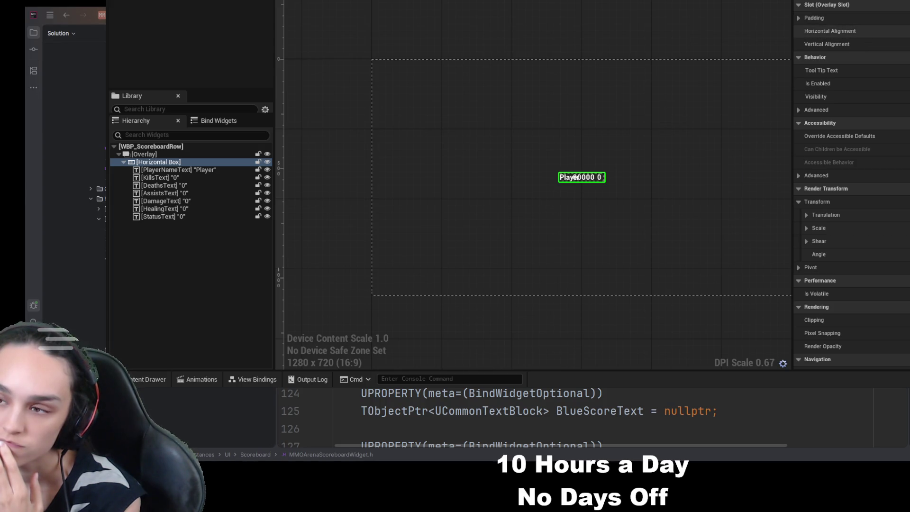
left_click(901, 43)
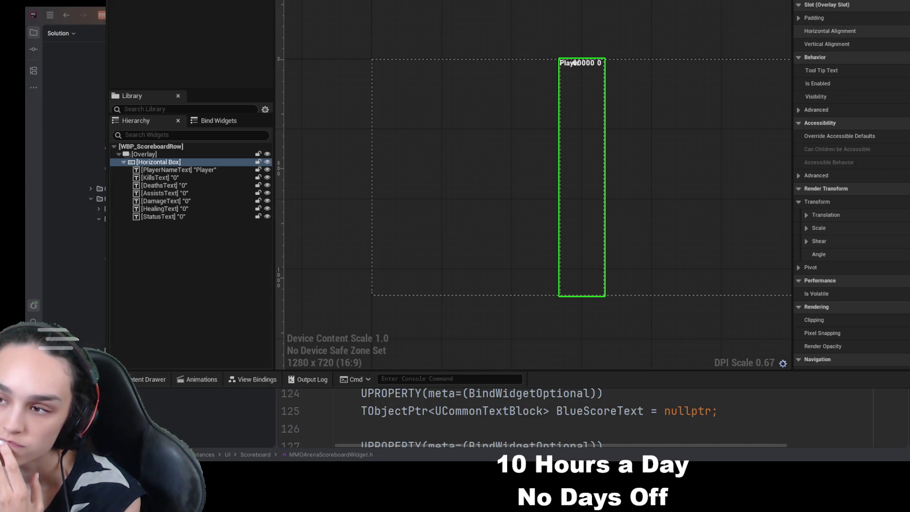
left_click(901, 31)
left_click(882, 31)
left_click(882, 44)
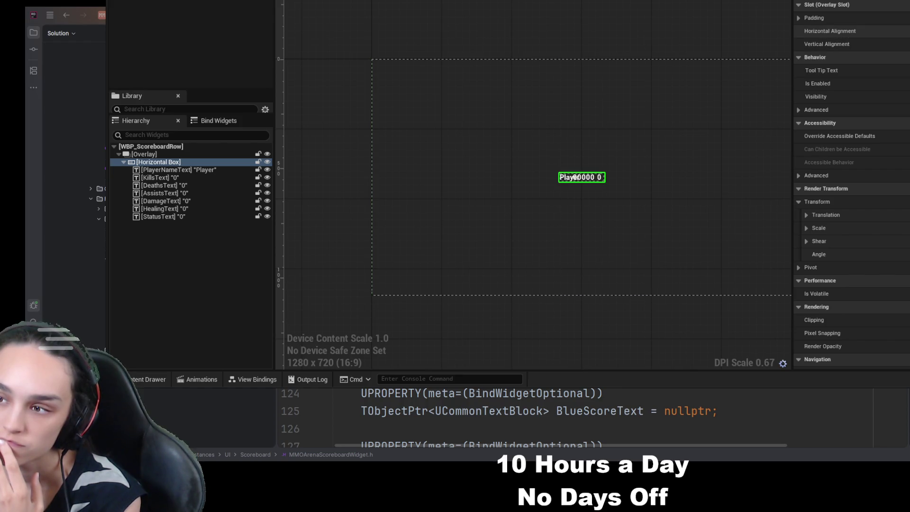
left_click(901, 31)
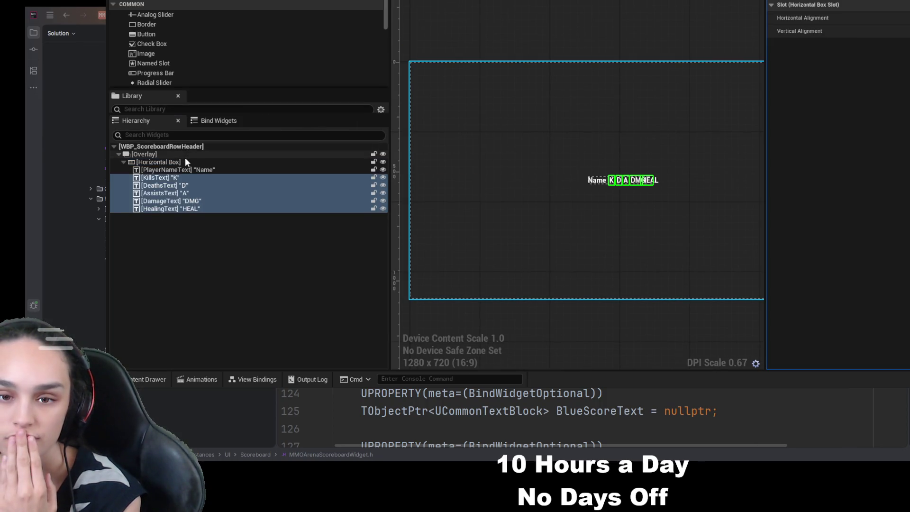
Set the header Horizontal Box to Fill horizontally, select the A label, and start a play session
left_click(185, 161)
left_click(806, 17)
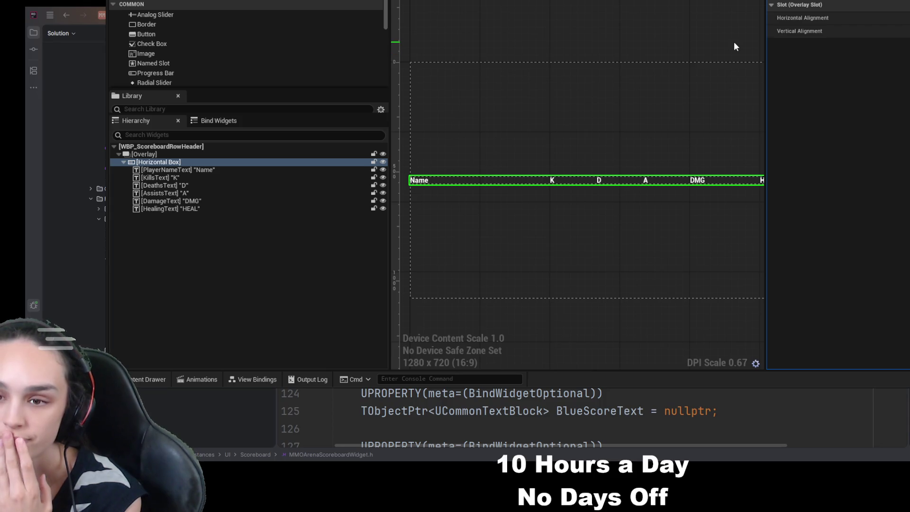
left_click(267, 191)
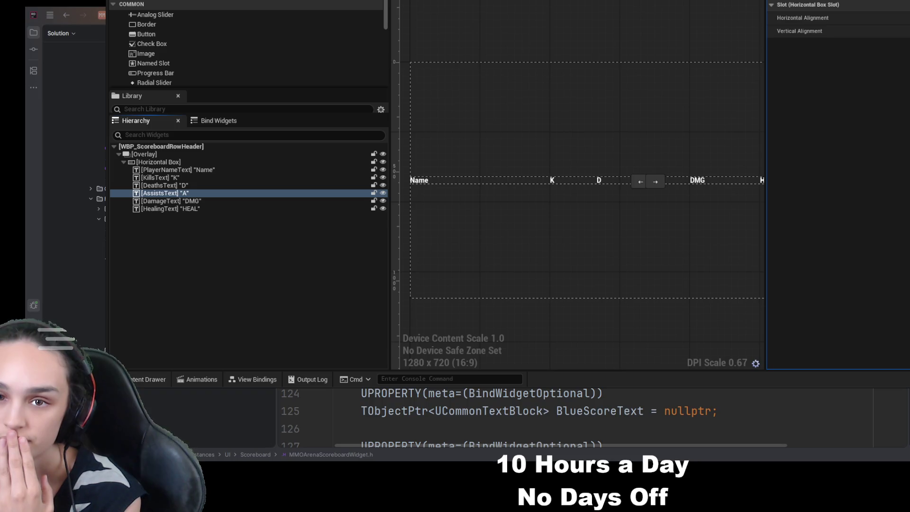
key("alt+Tab")
key("alt+p")
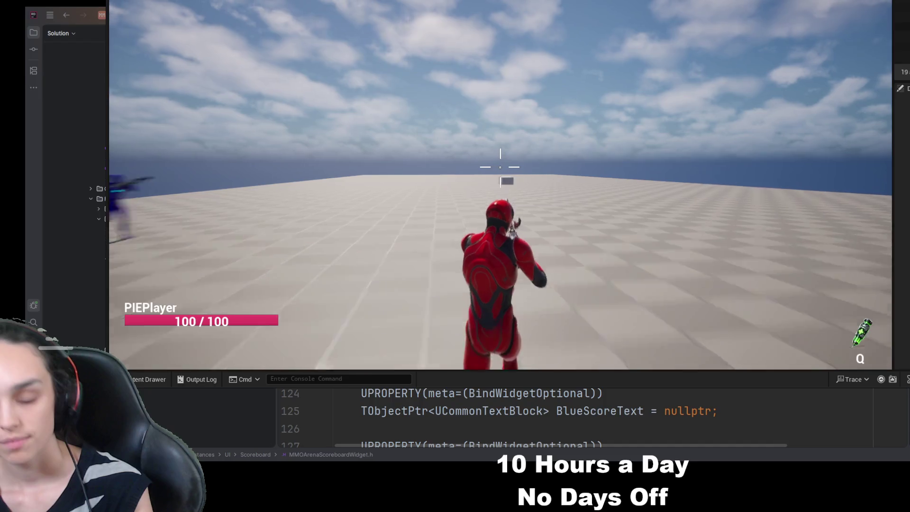
Show the scoreboard overlay in game, then stop the play session
key("Tab")
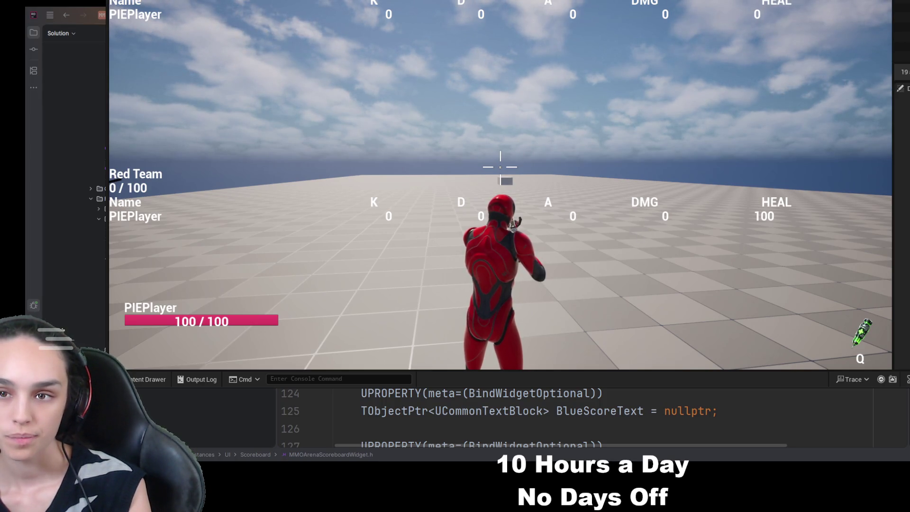
key("Escape")
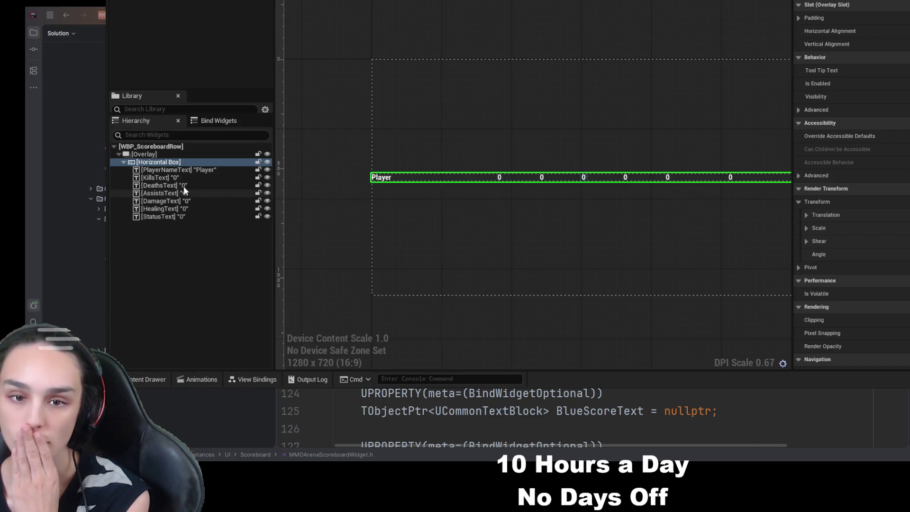
Select the kills value text in WBP_ScoreboardRow to inspect it
left_click(189, 177)
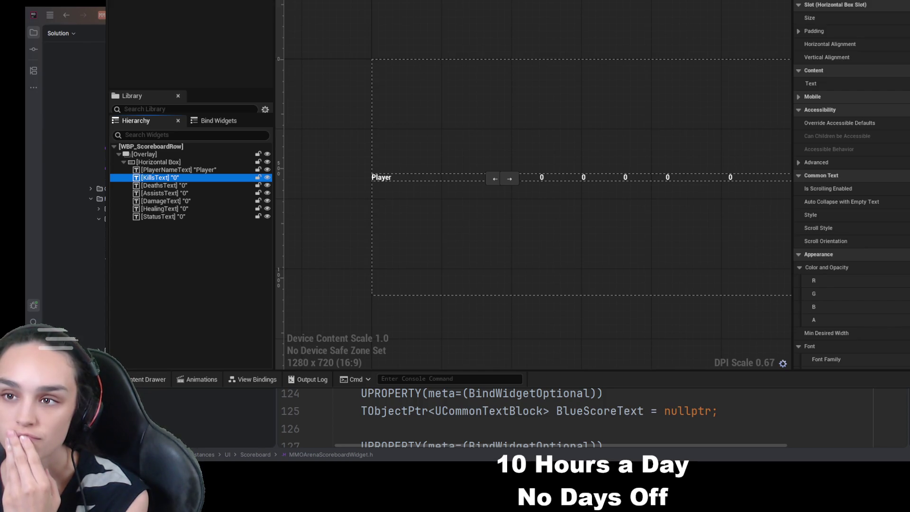
left_click(230, 184)
left_click(235, 176)
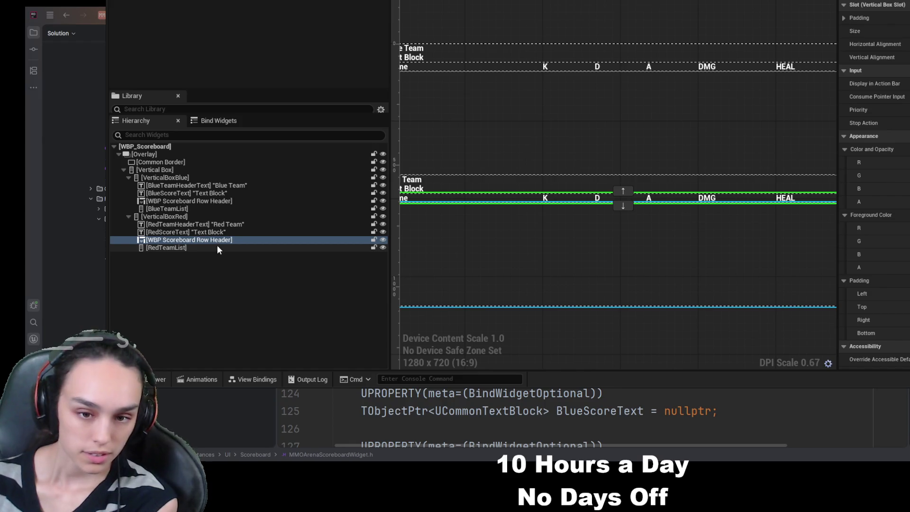
Select RedTeamList and the red score text to review the Red Team section layout
left_click(216, 246)
left_click(218, 234)
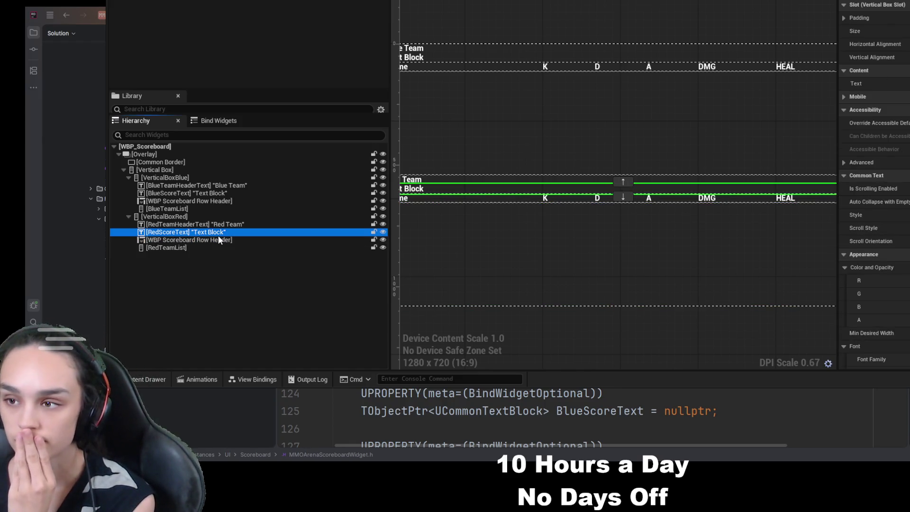
left_click(218, 238)
left_click(218, 250)
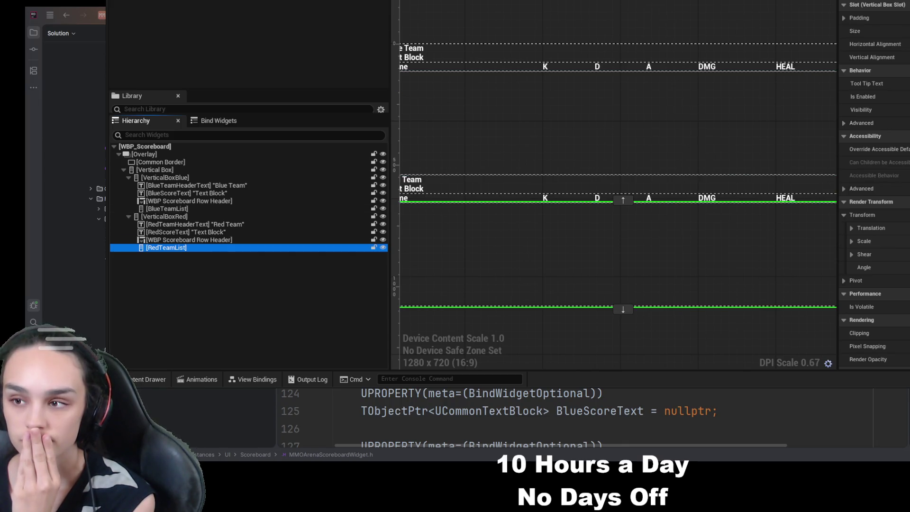
left_click(383, 67)
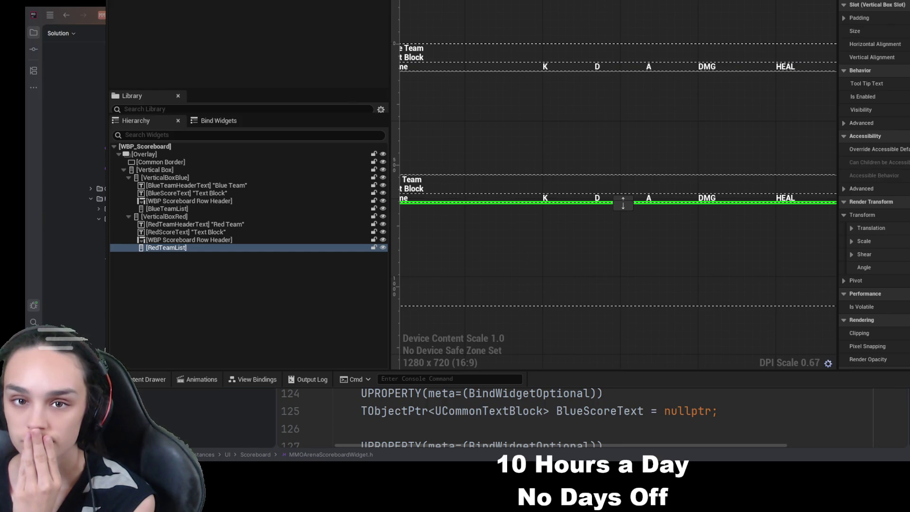
Play-test the scoreboard overlay, then reselect the red stat header row and RedTeamList
key("ctrl+Tab")
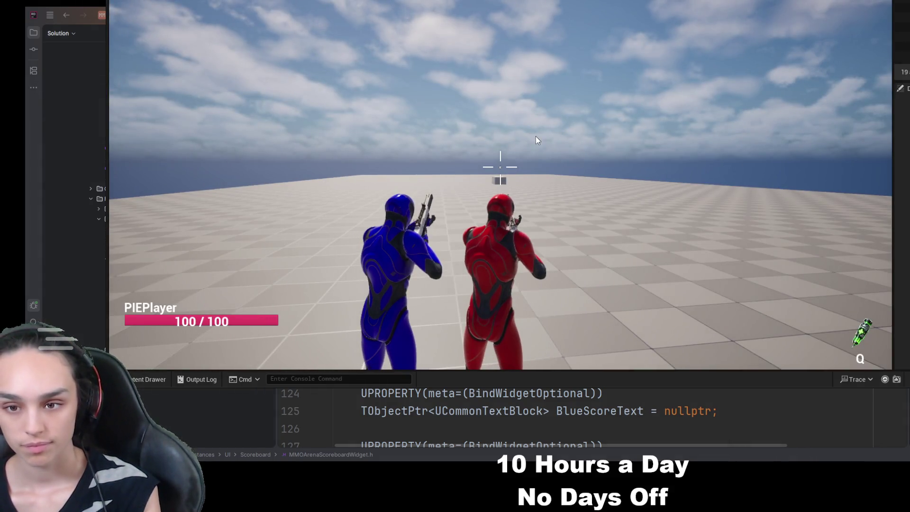
key("Tab")
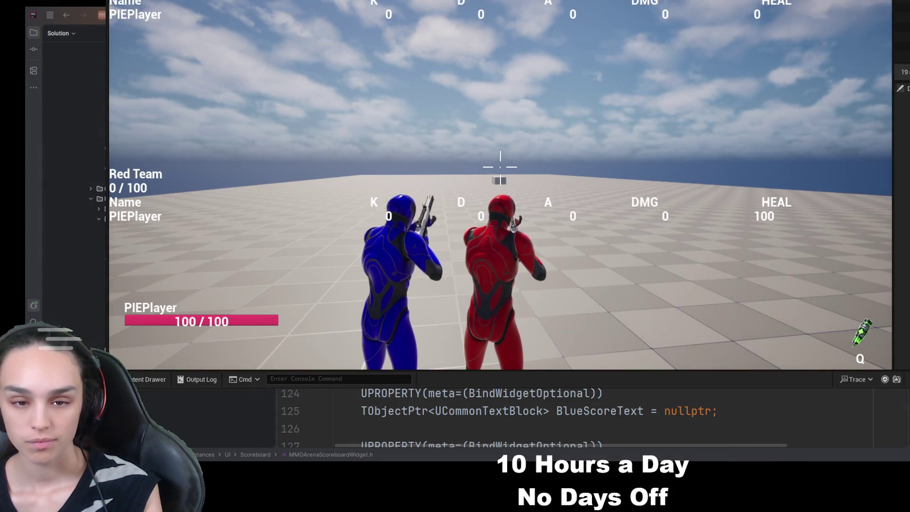
key("Escape")
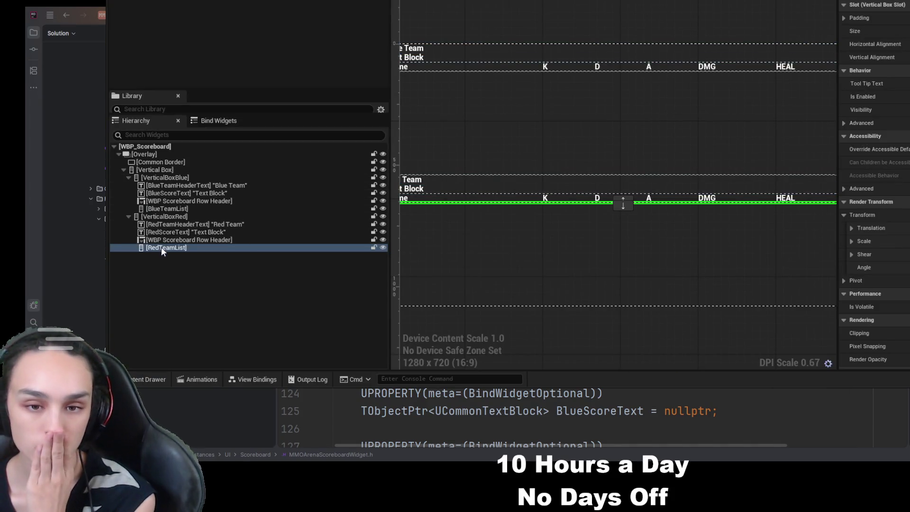
left_click(164, 240)
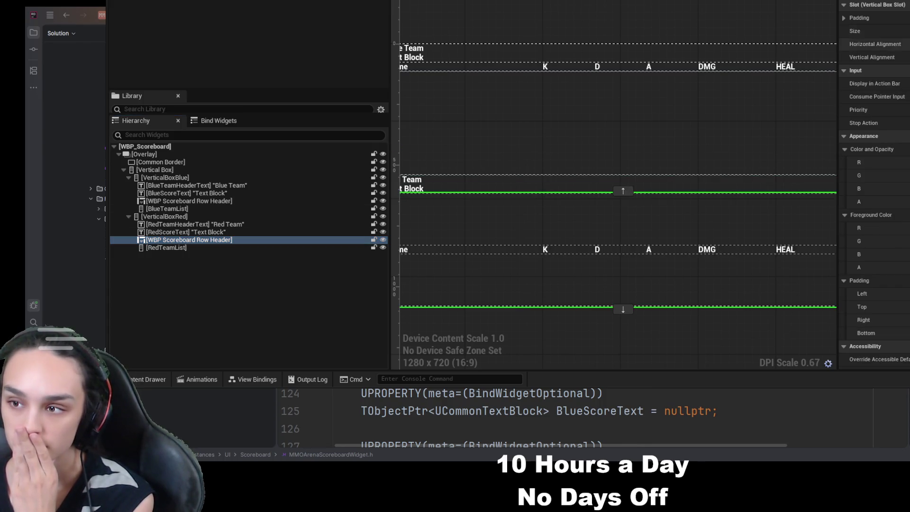
left_click(204, 248)
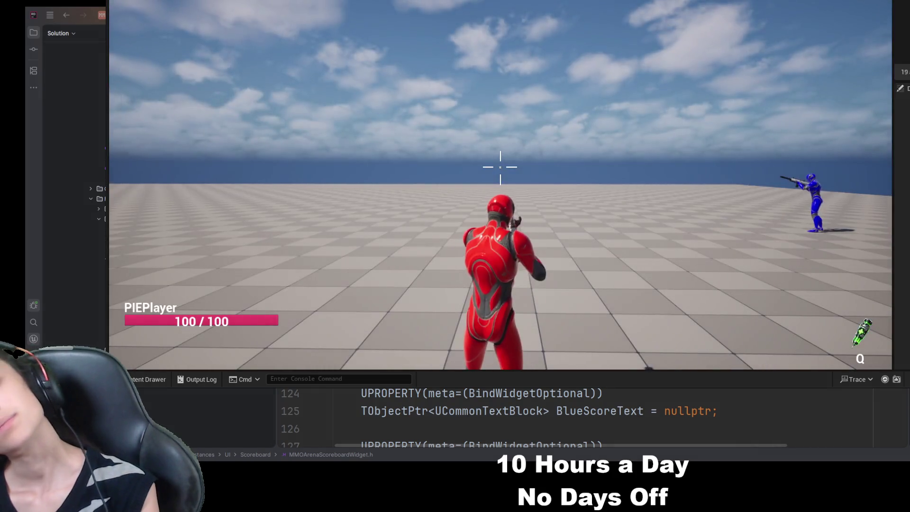
Check the scoreboard overlay in game, stop the session, and select RedTeamList in WBP_Scoreboard
key("Tab")
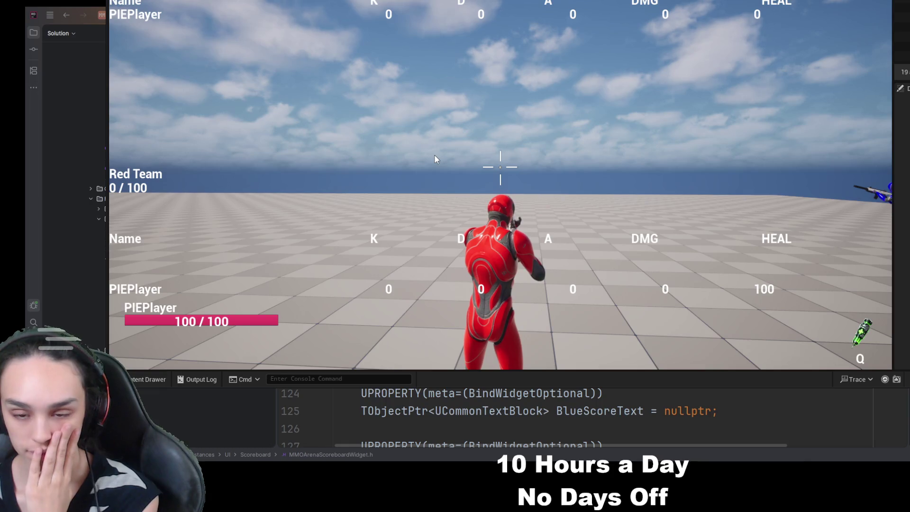
key("Escape")
left_click(243, 248)
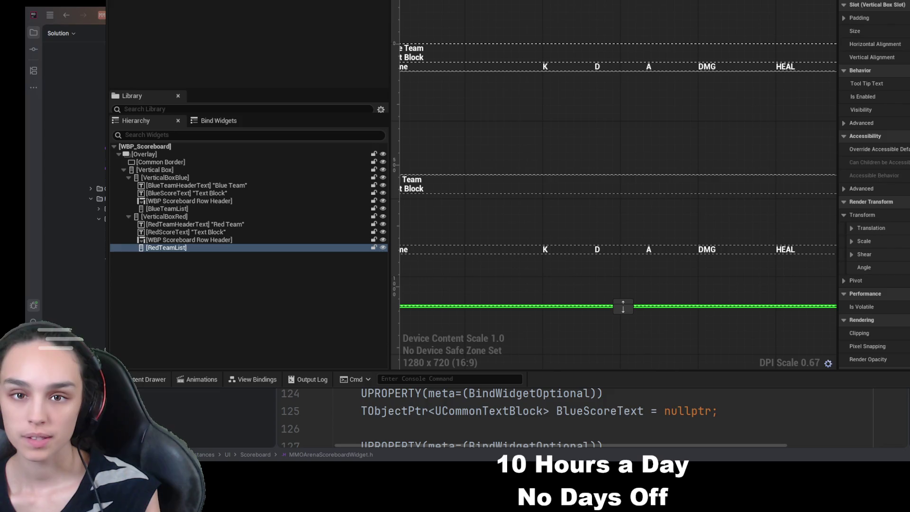
Set RedTeamList's Vertical Box Slot Size to Fill
left_click(195, 243)
left_click_drag(524, 301, 636, 295)
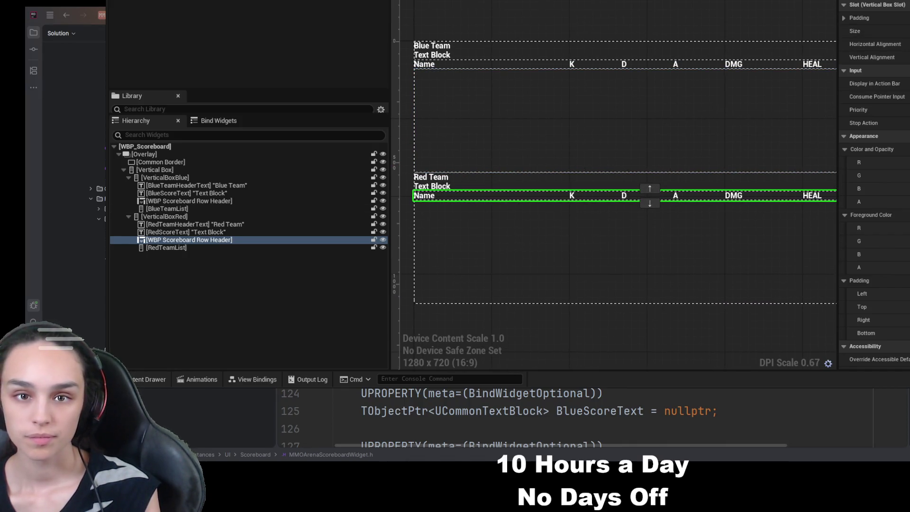
left_click(180, 200)
left_click(183, 194)
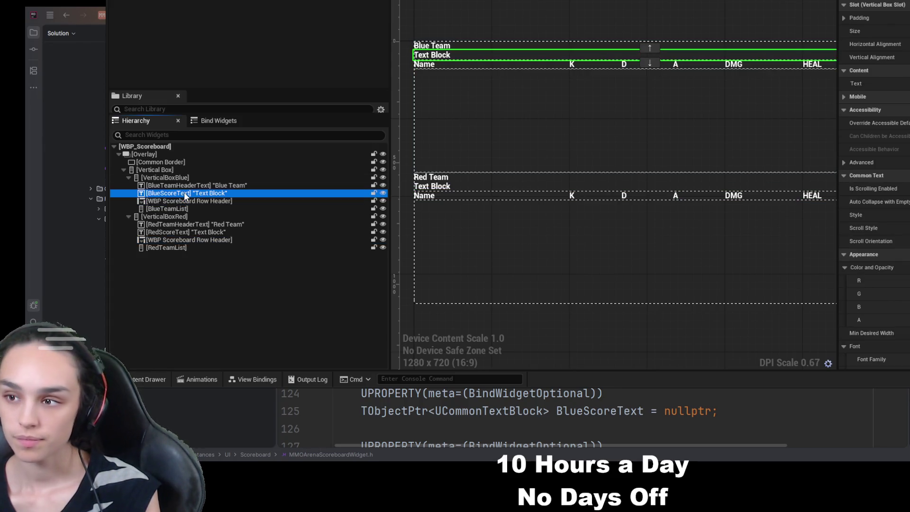
left_click(200, 248)
left_click(206, 241)
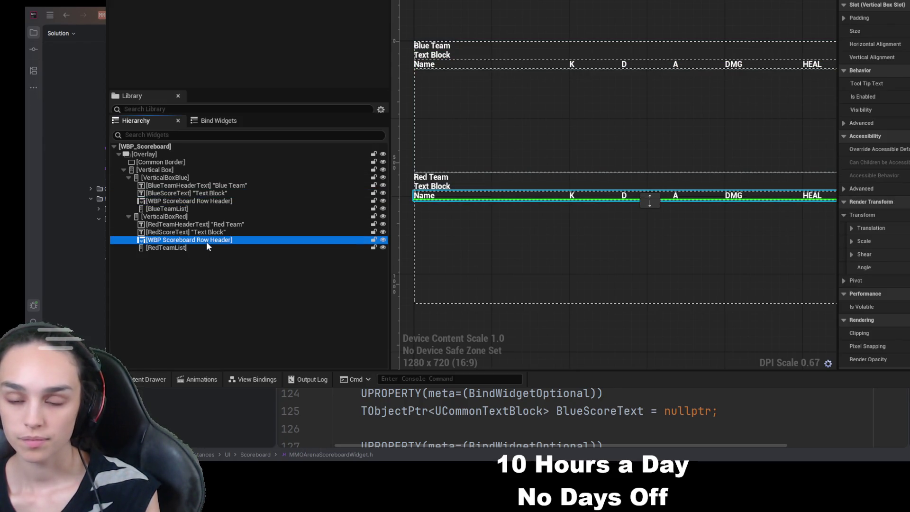
left_click(219, 248)
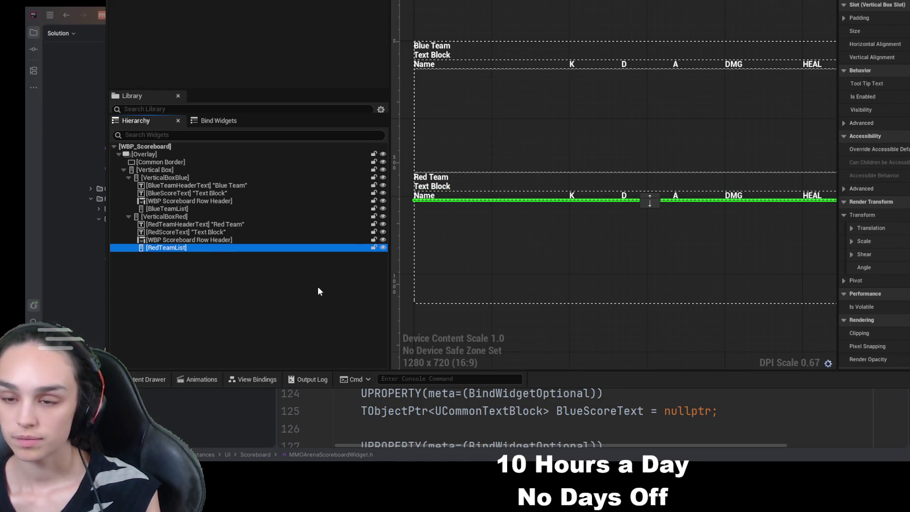
left_click(906, 31)
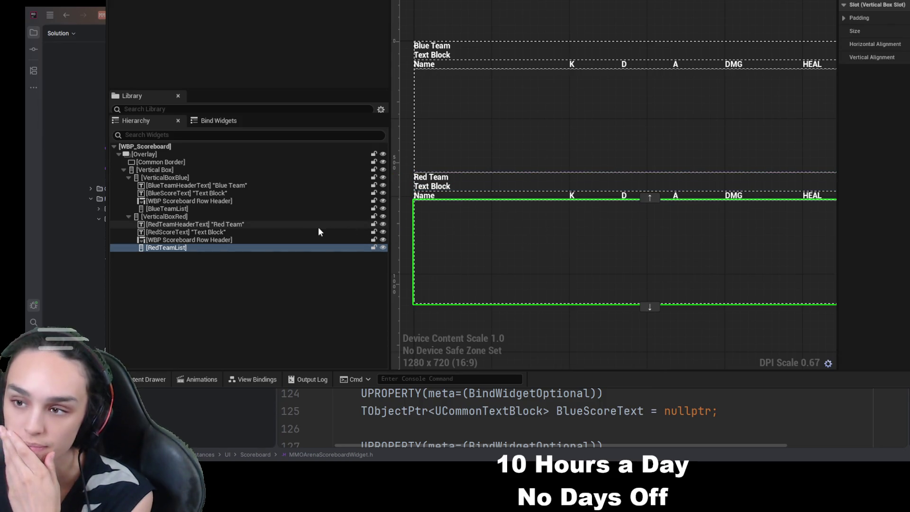
Collapse the Red and Blue team sections in the Hierarchy and select the outer Vertical Box
left_click(221, 239)
left_click(221, 248)
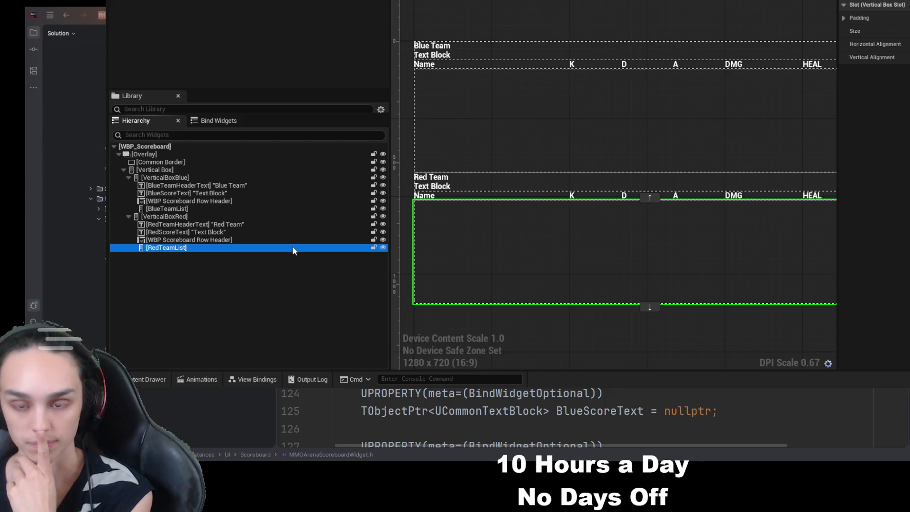
left_click(194, 217)
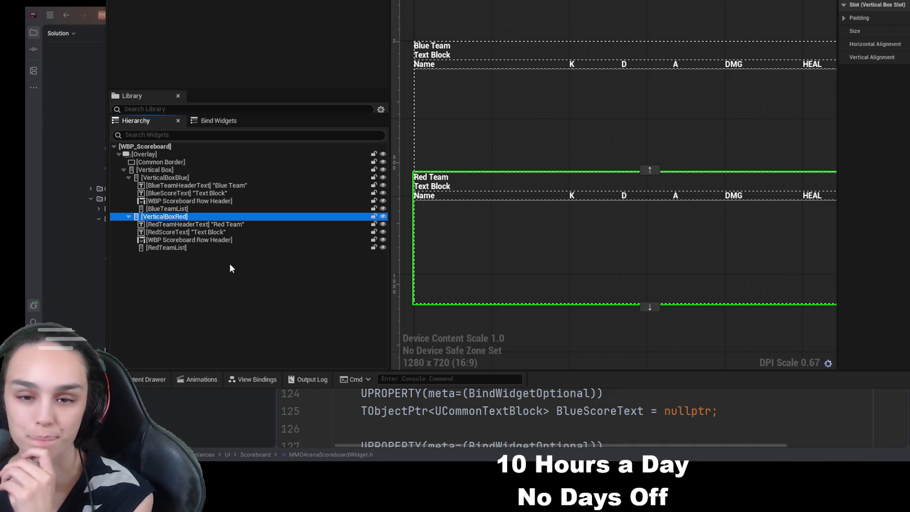
left_click(129, 216)
left_click(129, 177)
left_click(129, 170)
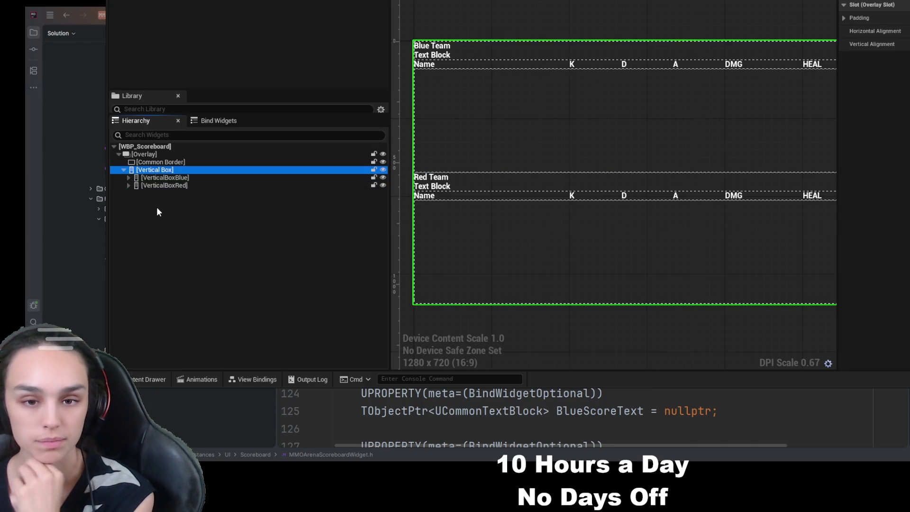
left_click(144, 178)
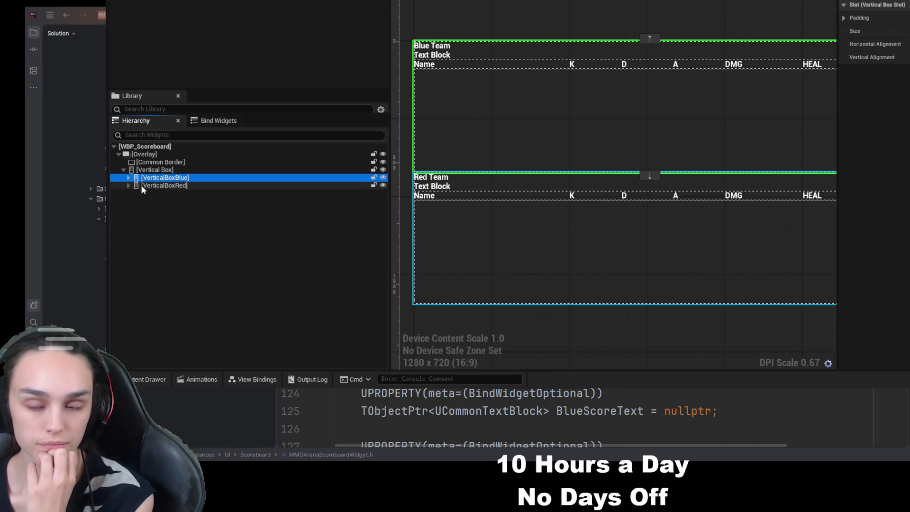
left_click(134, 186)
left_click(129, 186)
left_click(147, 194)
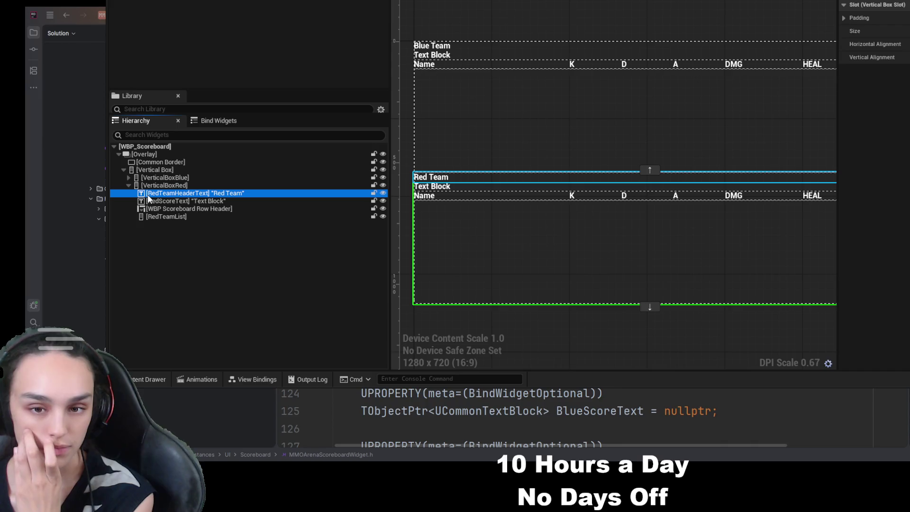
left_click(185, 201)
left_click(187, 209)
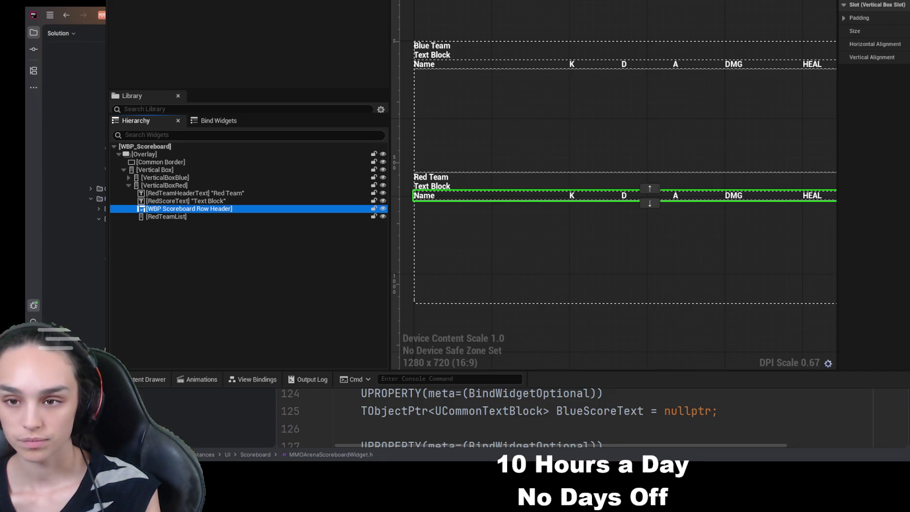
scroll(569, 417, "down", 2)
scroll(569, 417, "up", 1)
scroll(569, 417, "down", 1)
scroll(569, 417, "up", 1)
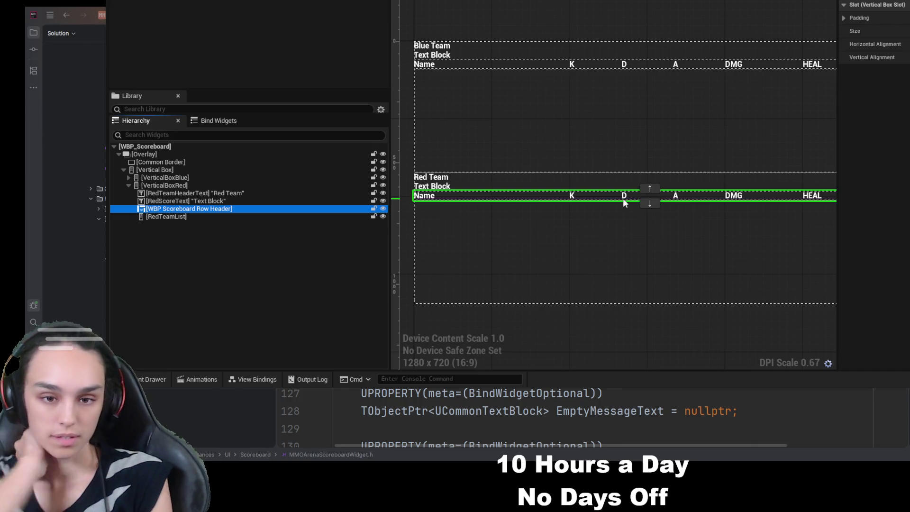
left_click(172, 217)
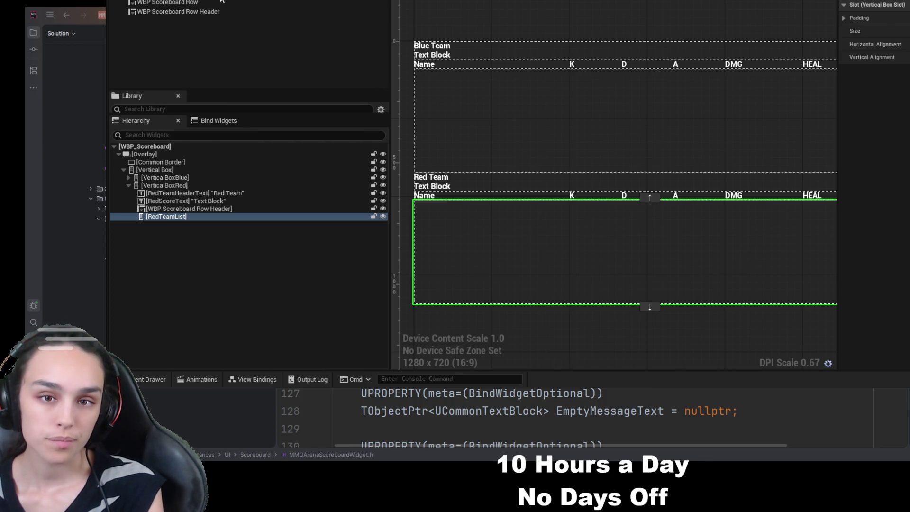
Drop a WBP Scoreboard Row into VerticalBoxRed and toggle RedTeamList's visibility
left_click(220, 2)
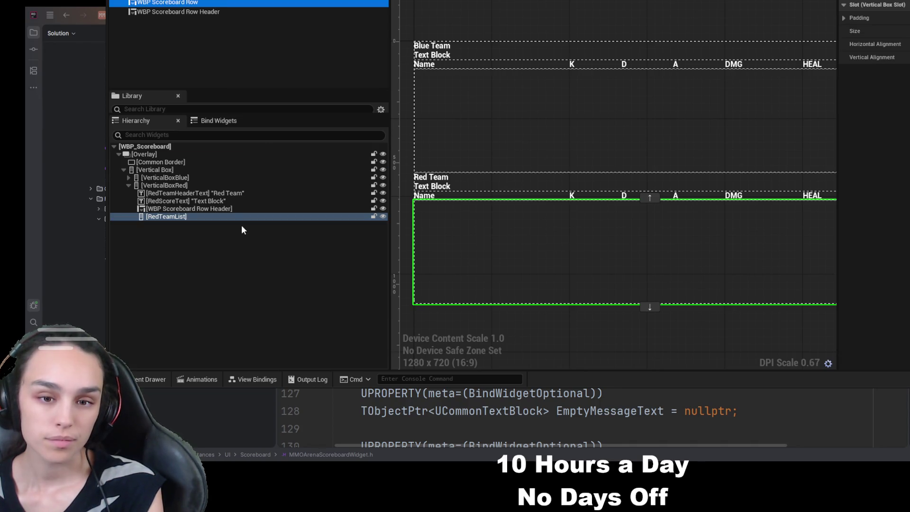
left_click_drag(240, 215, 227, 212)
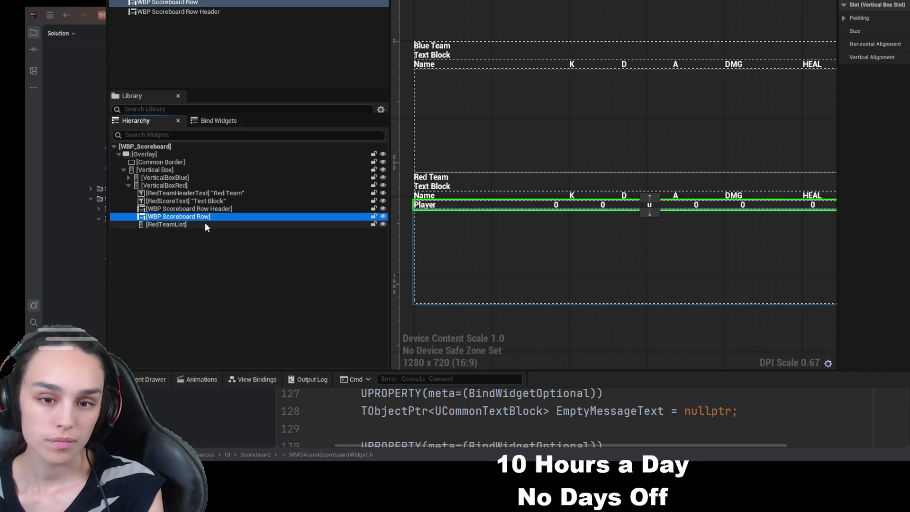
left_click(209, 224)
left_click(383, 224)
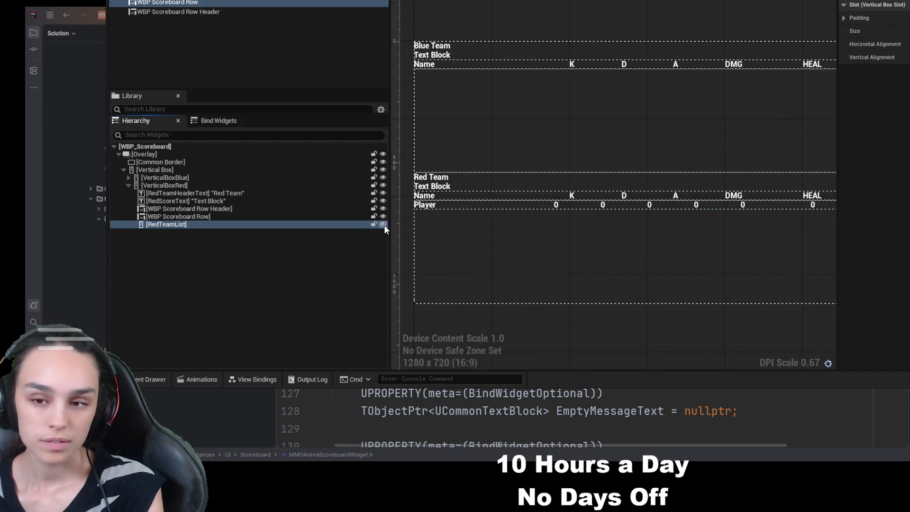
left_click(231, 225)
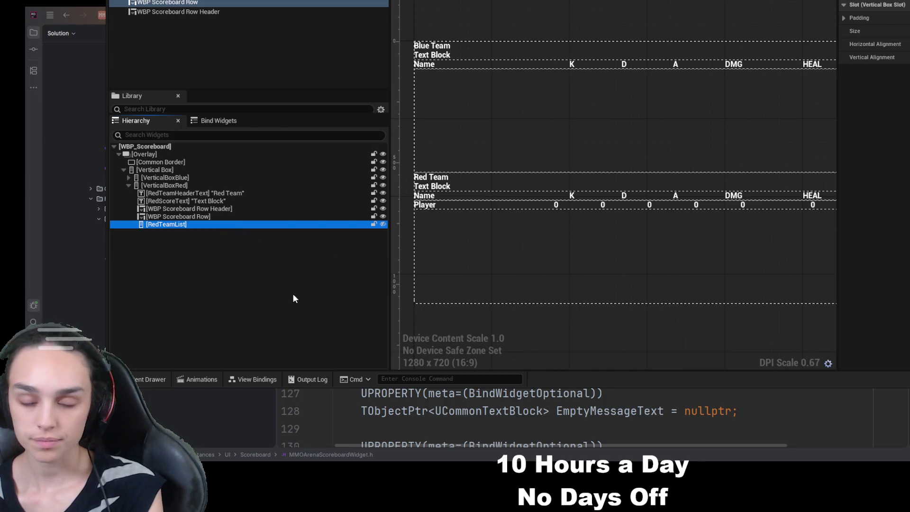
left_click(873, 57)
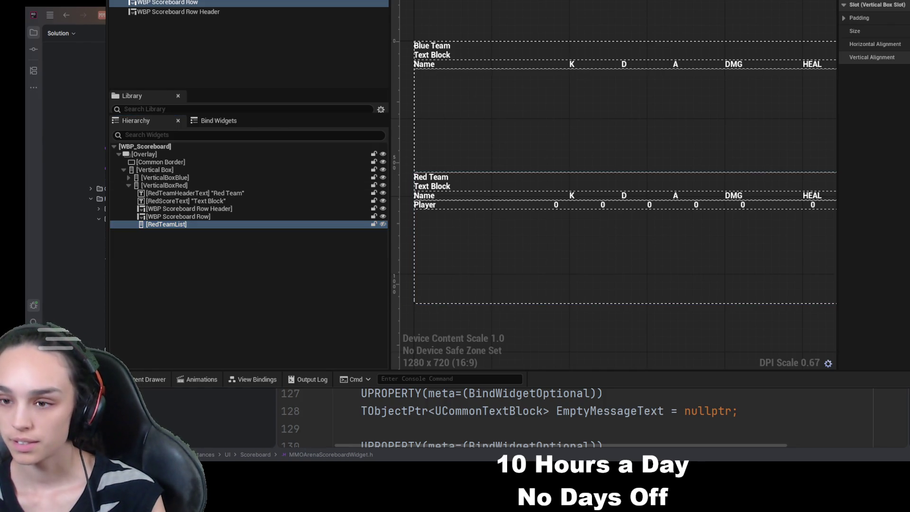
left_click(260, 225)
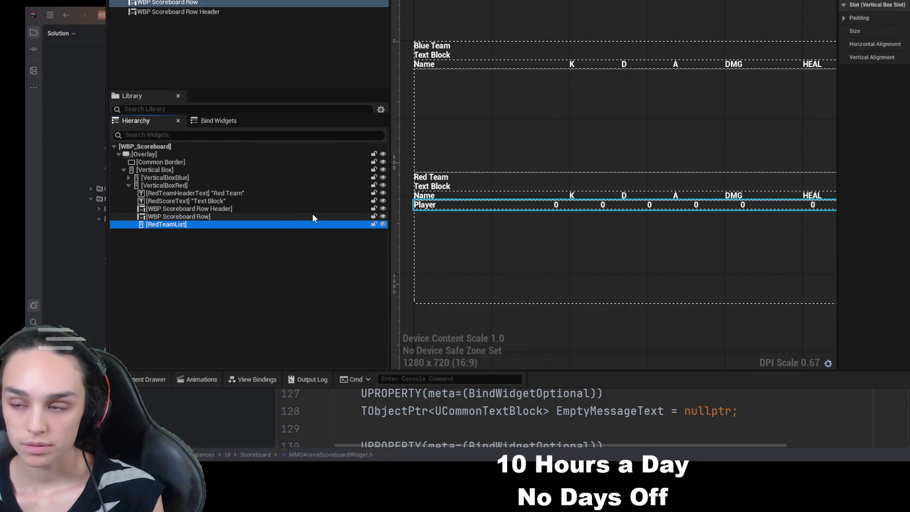
Hide the empty RedTeamList in the designer, leaving the sample Player row visible
left_click(175, 200)
left_click(128, 178)
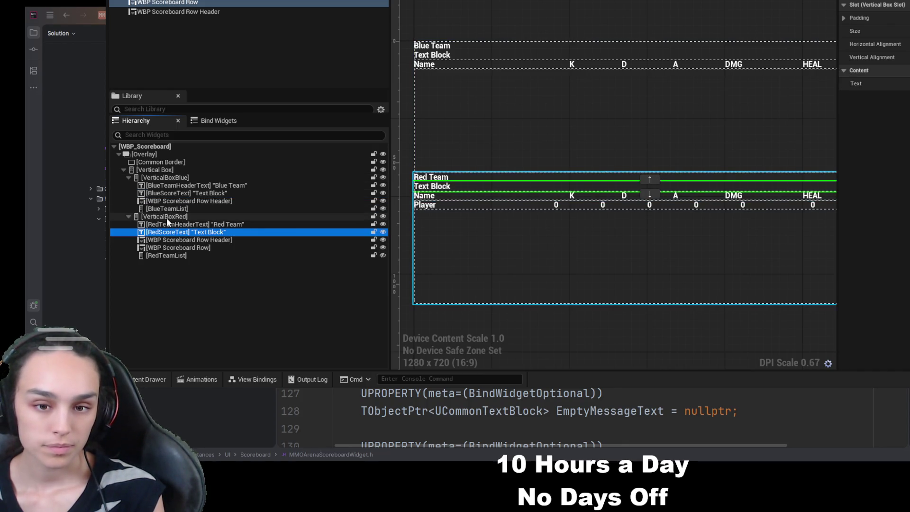
left_click(171, 209)
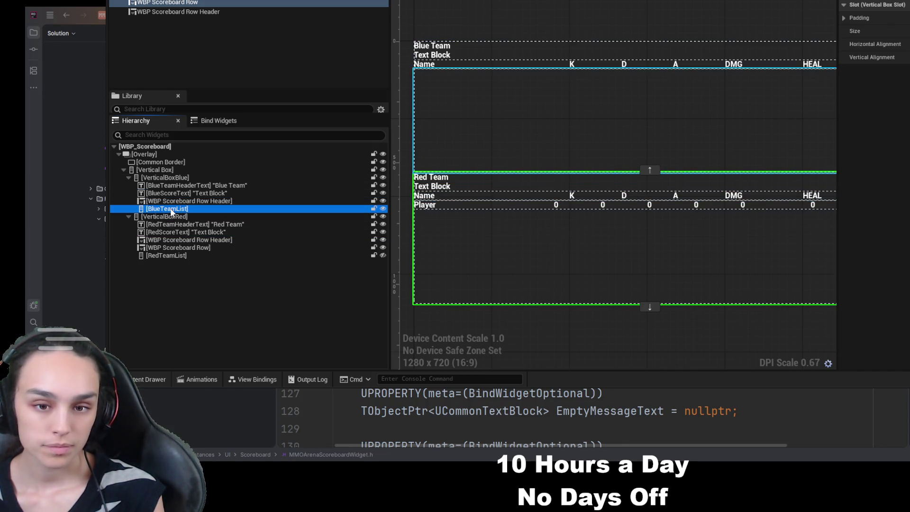
left_click(190, 251)
left_click(190, 255)
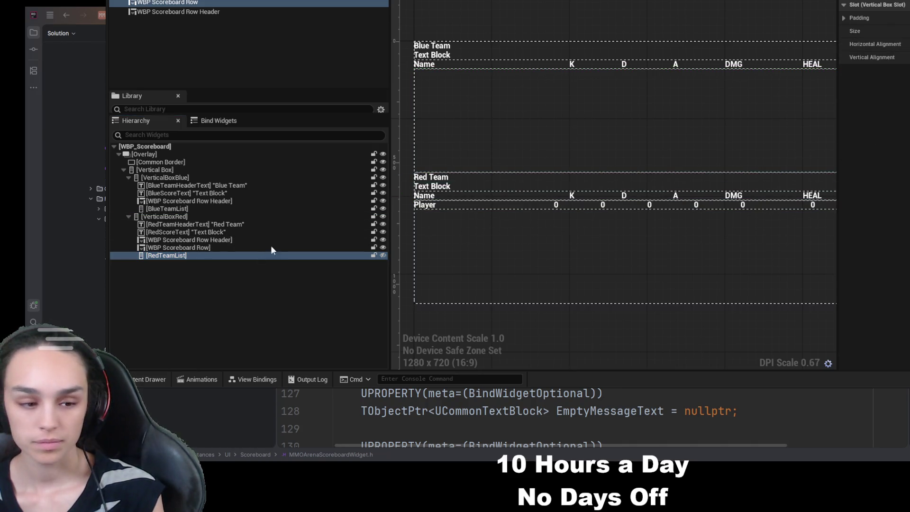
left_click(216, 248)
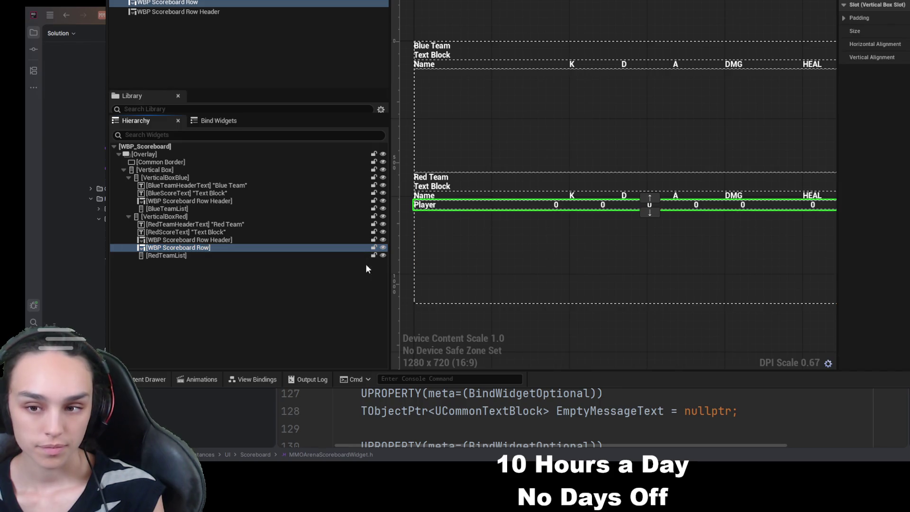
left_click(382, 255)
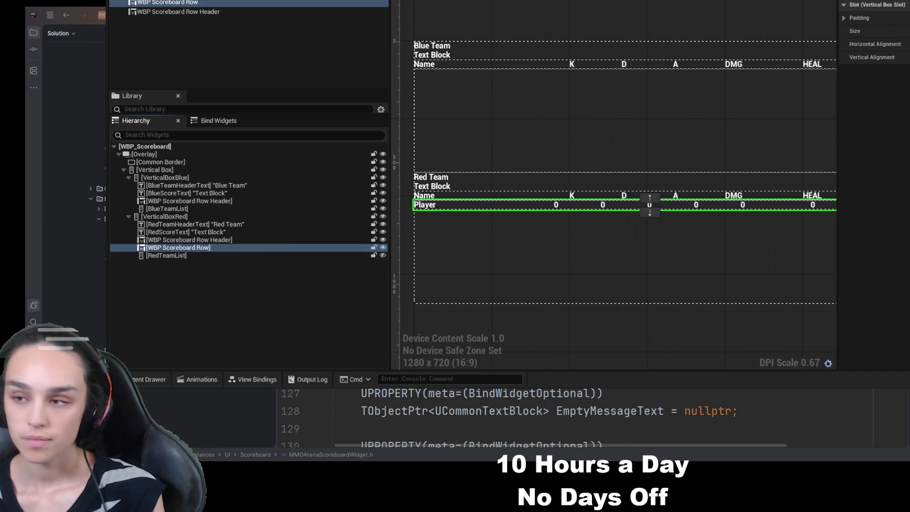
Set the red team row's slot Size to Auto
left_click(903, 30)
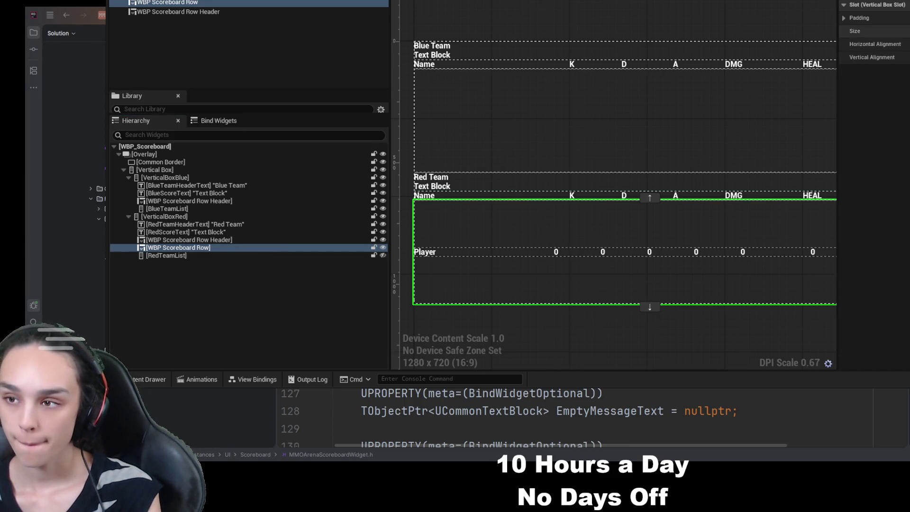
left_click(903, 31)
left_click(903, 43)
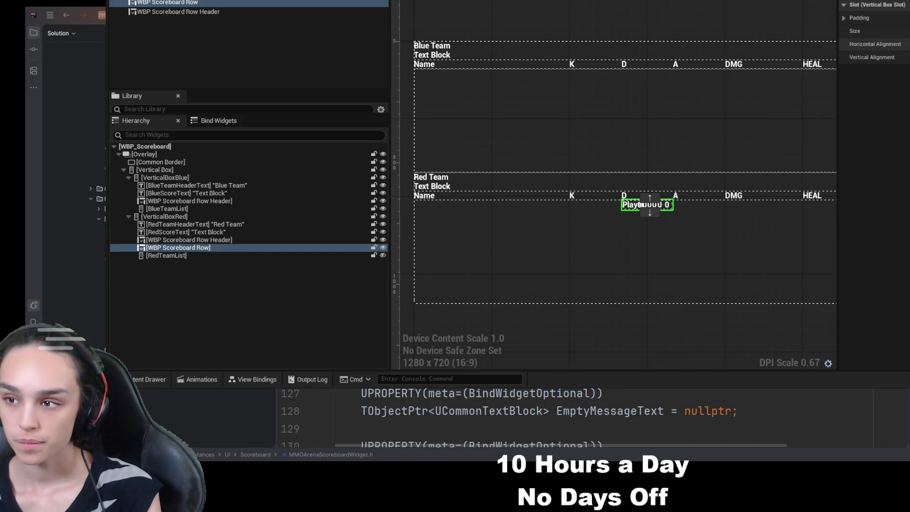
left_click(903, 43)
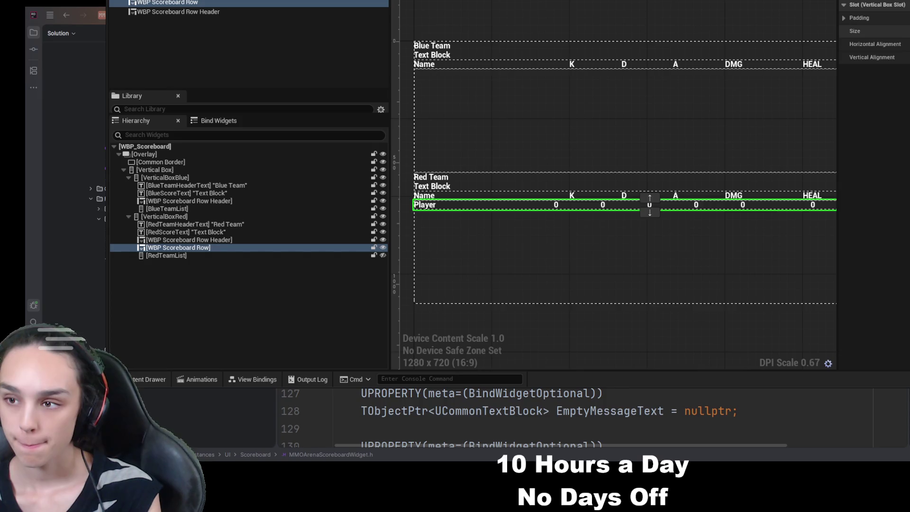
left_click(904, 31)
left_click(904, 30)
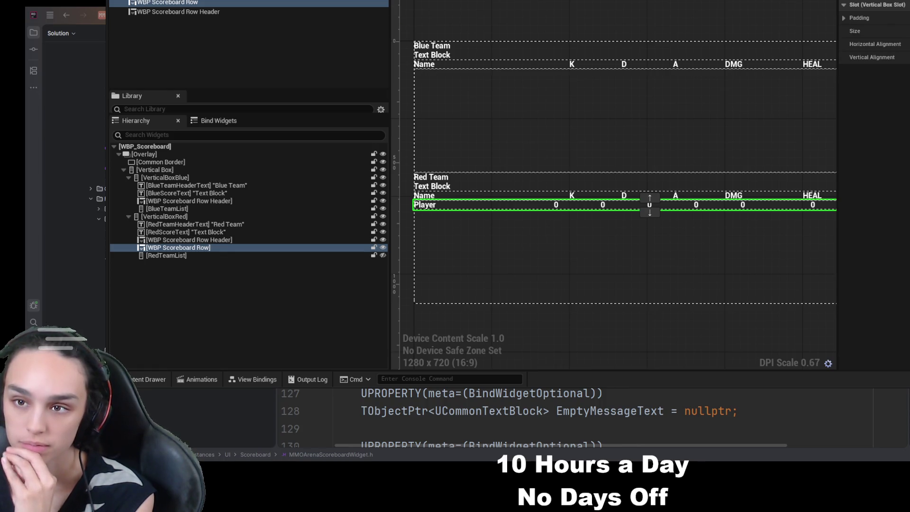
left_click(166, 3)
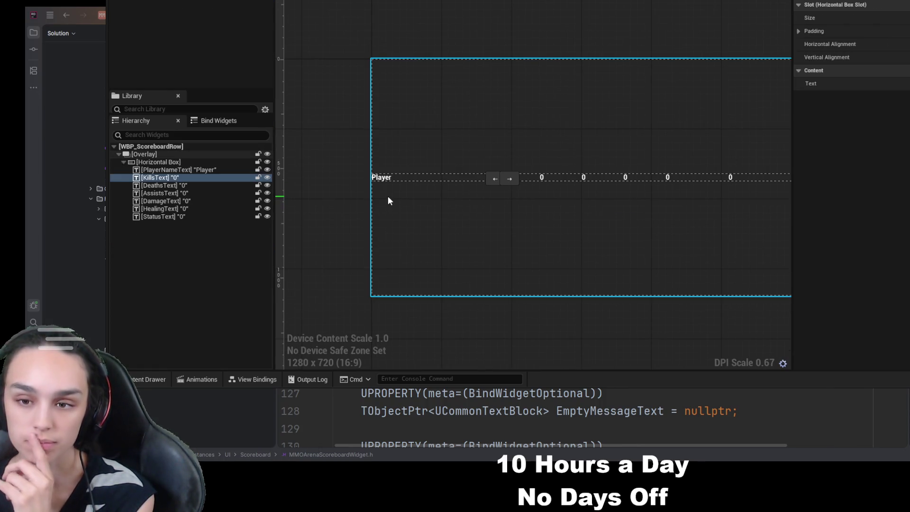
Compare WBP_ScoreboardRow's texts against WBP_ScoreboardRowHeader's column labels
left_click(455, 249)
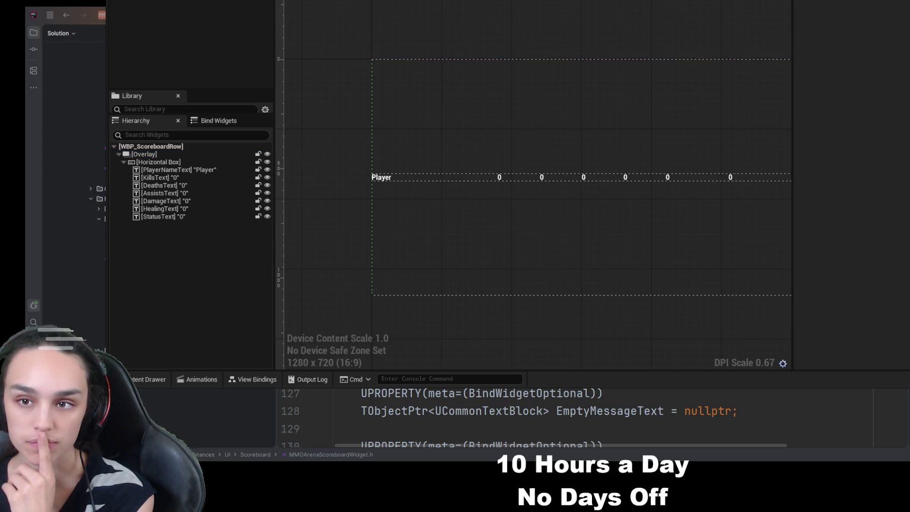
left_click(237, 1)
left_click(166, 2)
left_click(237, 1)
left_click(166, 2)
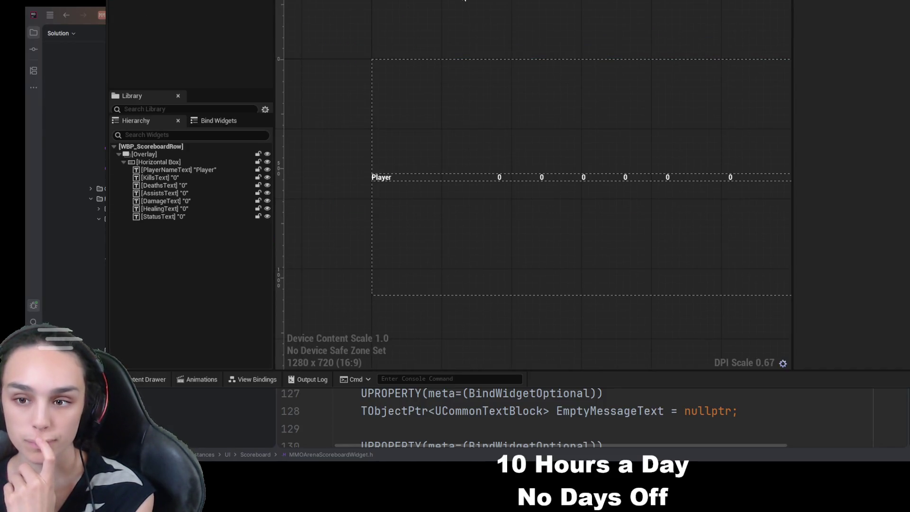
left_click(180, 217)
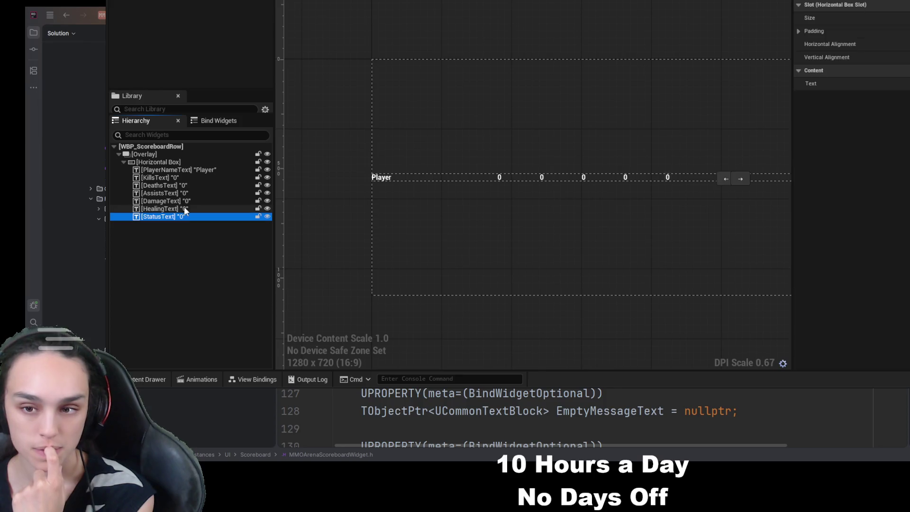
left_click(189, 163)
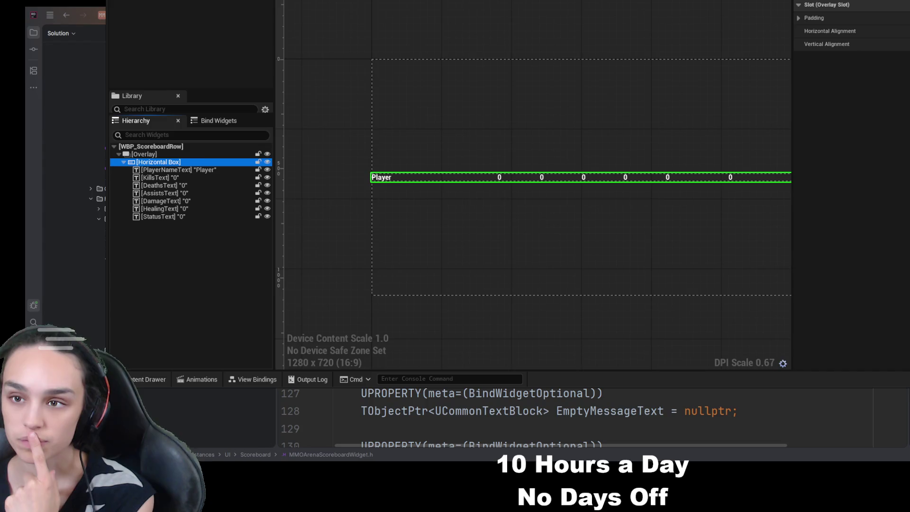
left_click(213, 3)
left_click(161, 163)
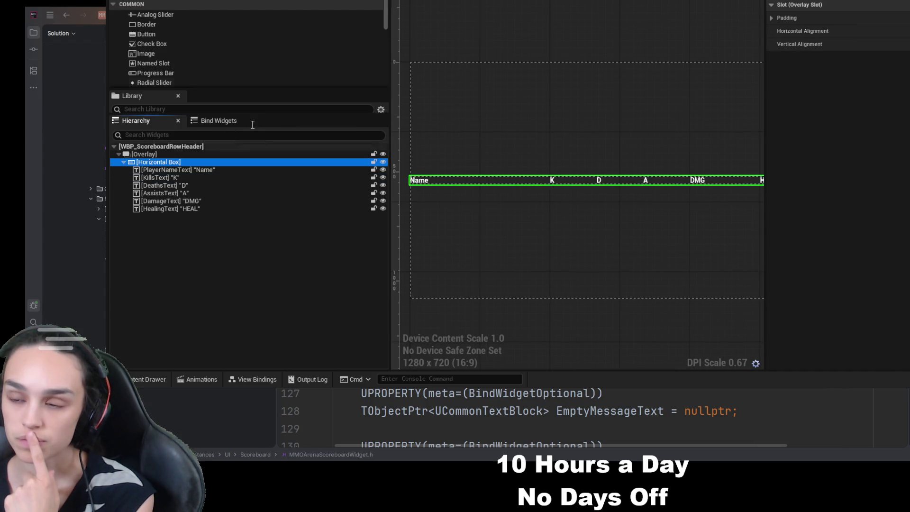
key("ctrl+Tab")
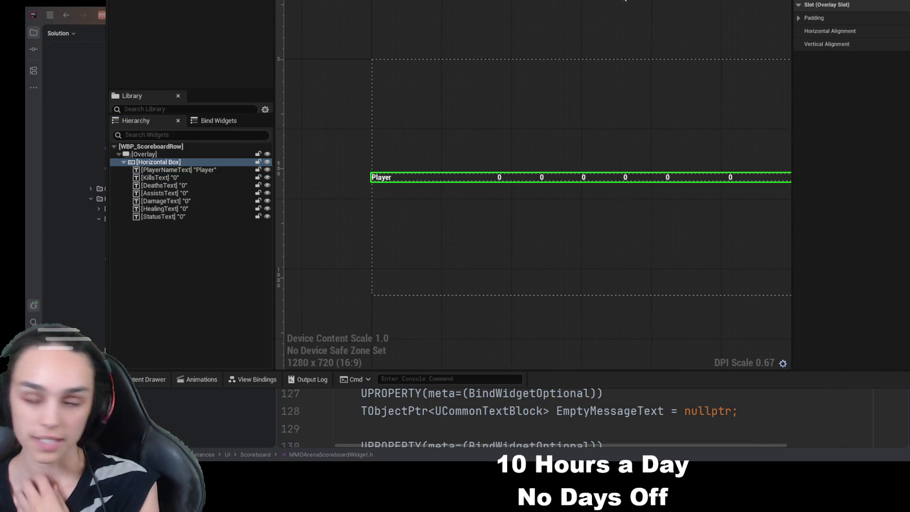
left_click(205, 155)
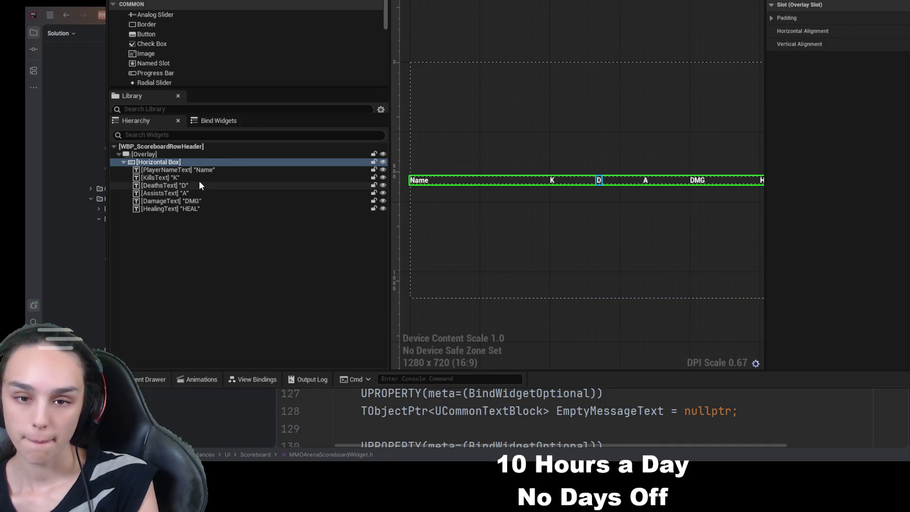
left_click(205, 171)
key("ctrl+Tab")
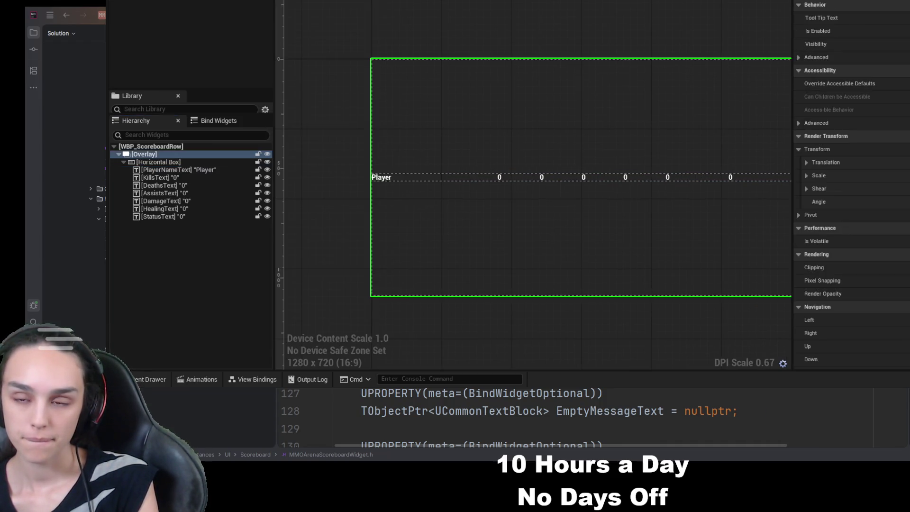
Set PlayerNameText's Text to Name and KillsText's Text to K
left_click(161, 177)
left_click(173, 168)
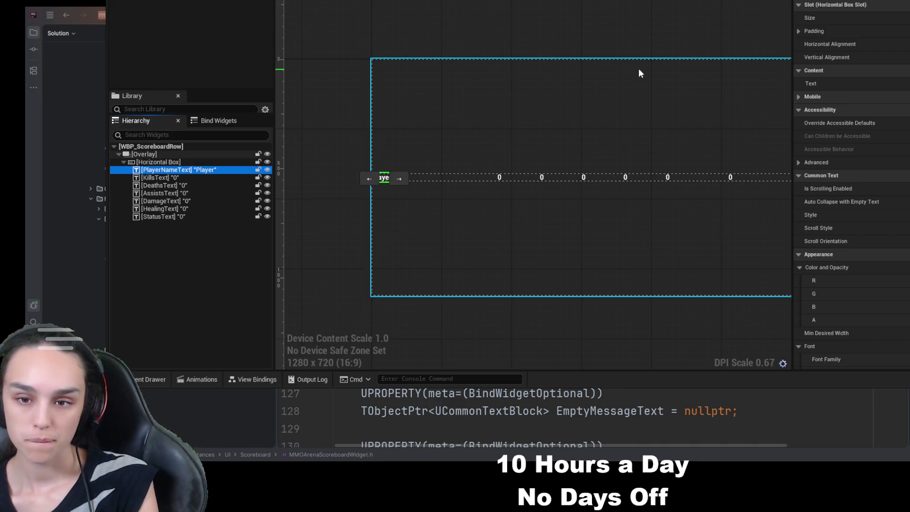
left_click(818, 64)
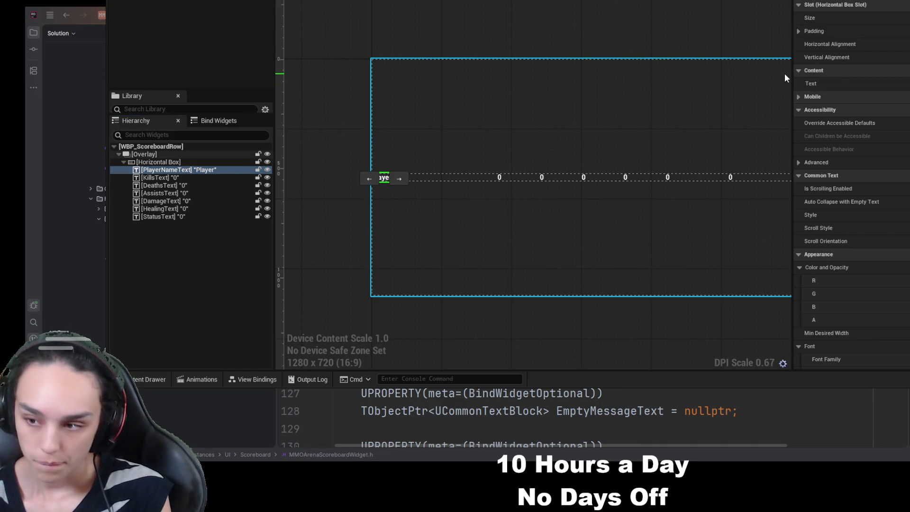
left_click(576, 105)
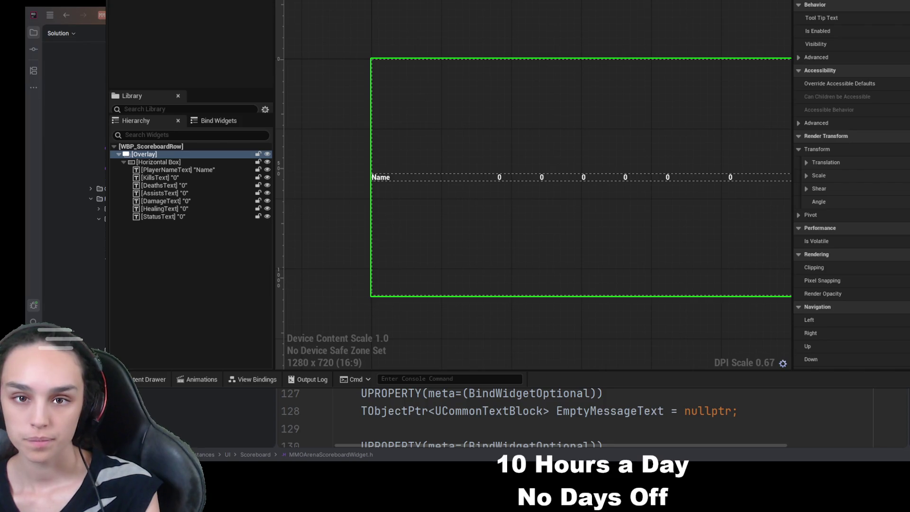
left_click(206, 171)
left_click(202, 178)
left_click(854, 83)
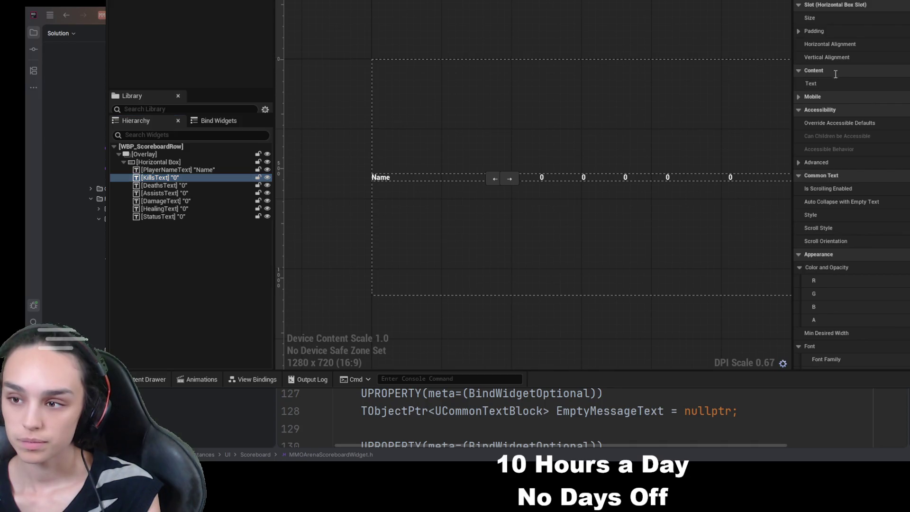
type("K")
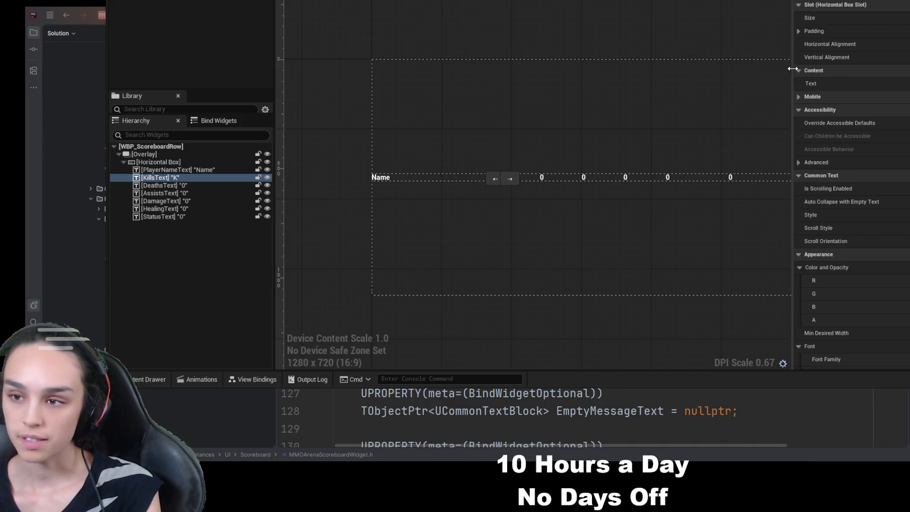
left_click(522, 28)
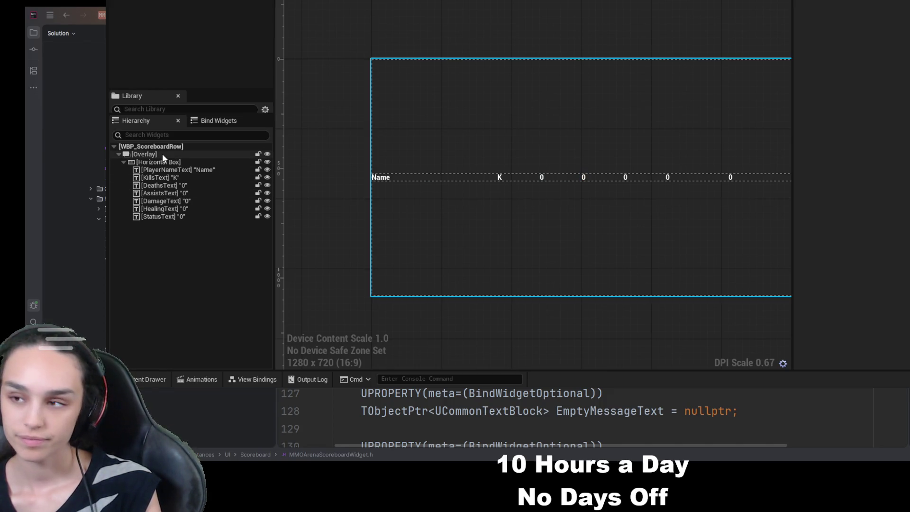
Delete the StatusText column from WBP_ScoreboardRow after comparing it with the header
left_click(162, 154)
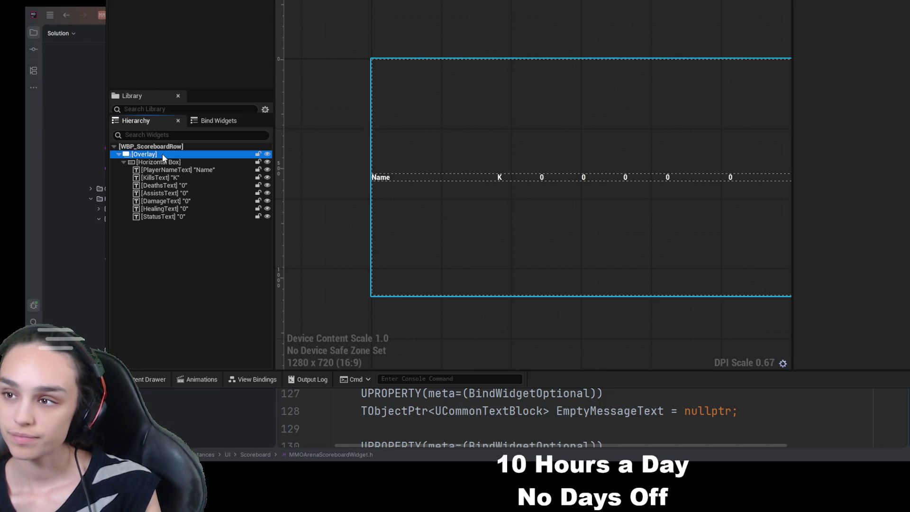
left_click(163, 161)
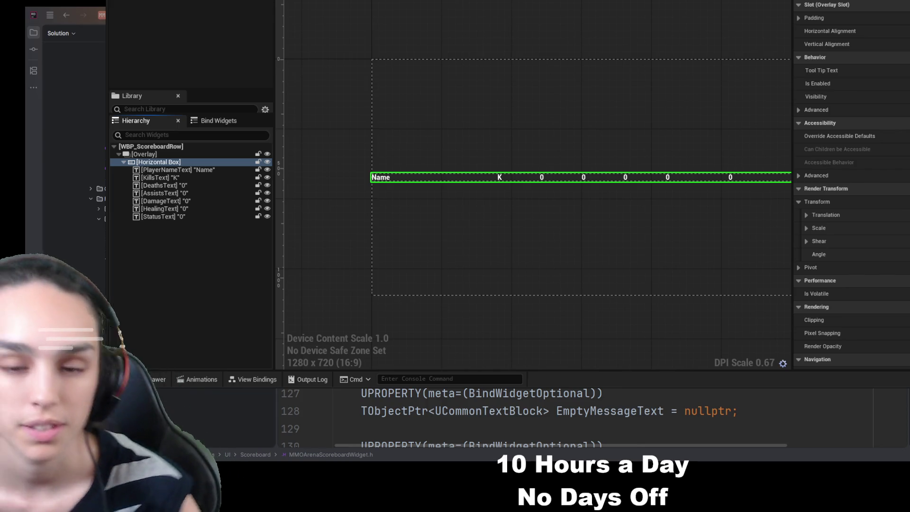
left_click(212, 171)
key("ctrl+Tab")
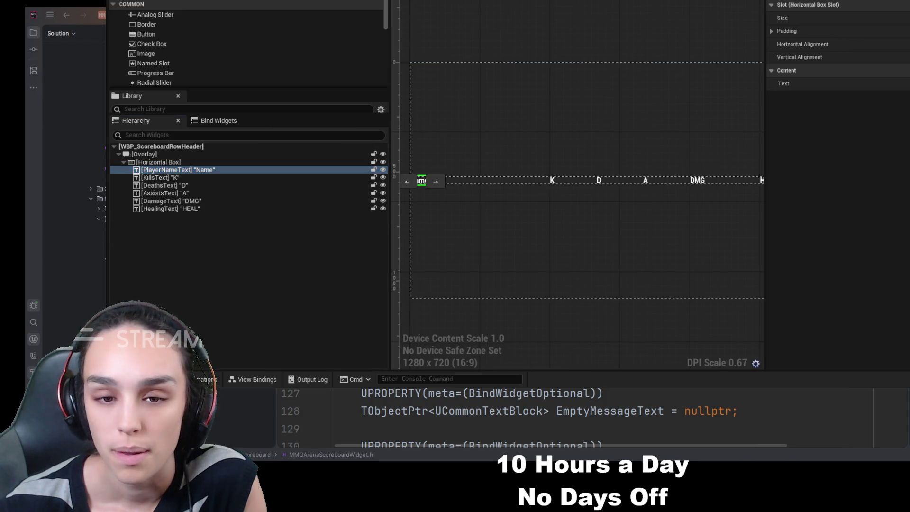
key("ctrl+Tab")
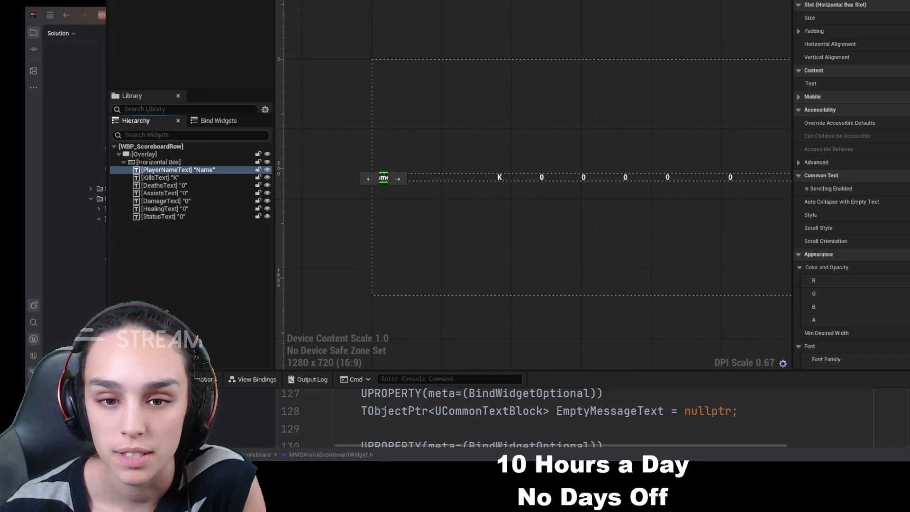
key("ctrl+Tab")
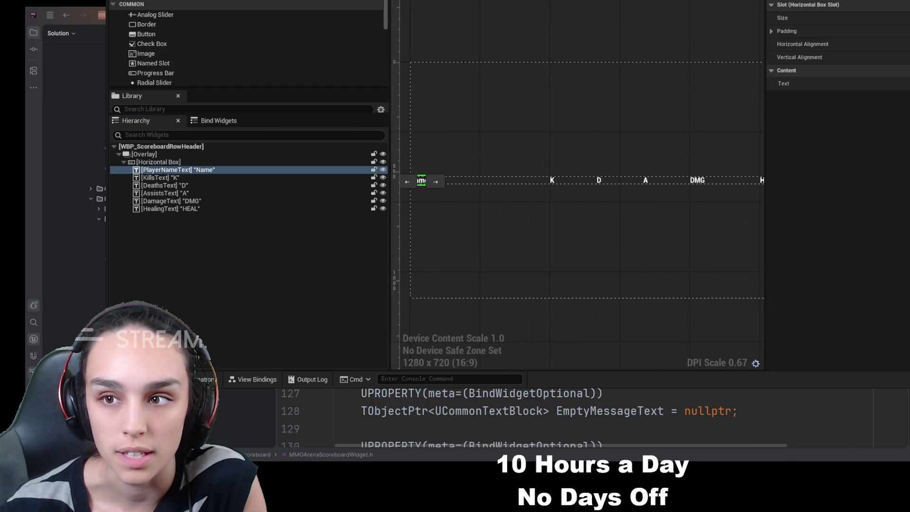
key("ctrl+Tab")
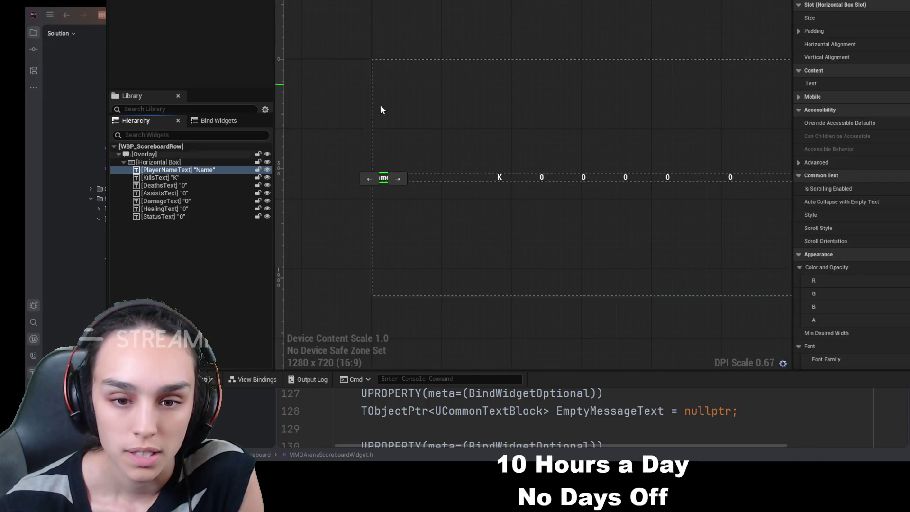
left_click(193, 216)
key("Delete")
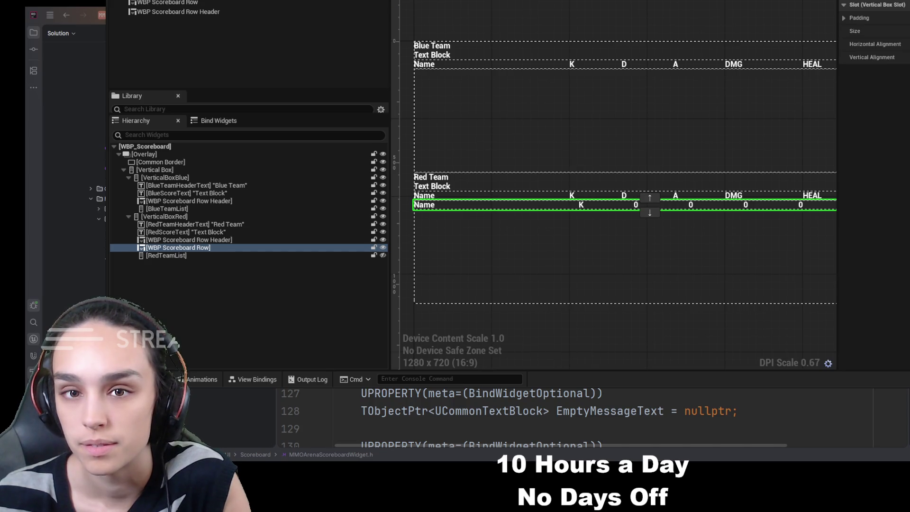
Check the row's Kills, Damage and Healing columns against the header's
mouse_move(667, 260)
left_mouse_down()
mouse_move(559, 269)
mouse_move(606, 266)
left_mouse_up()
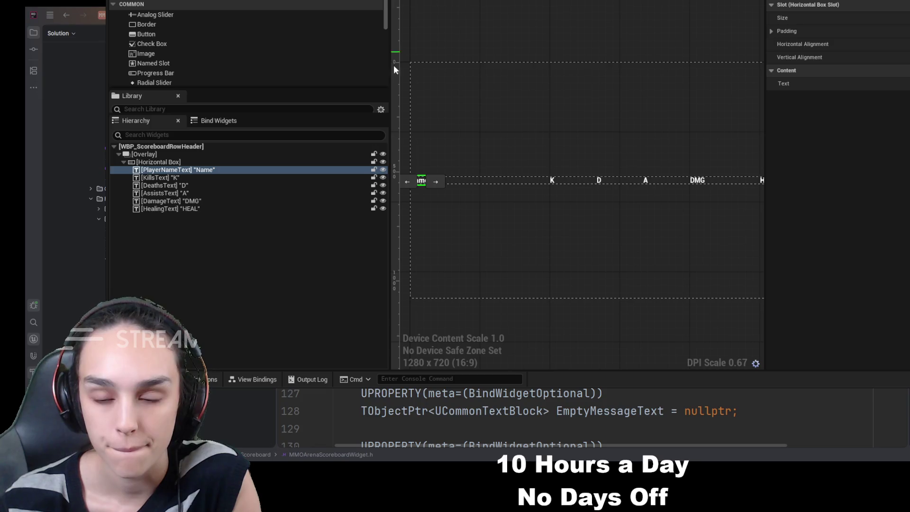
left_click(224, 202)
left_click(224, 207)
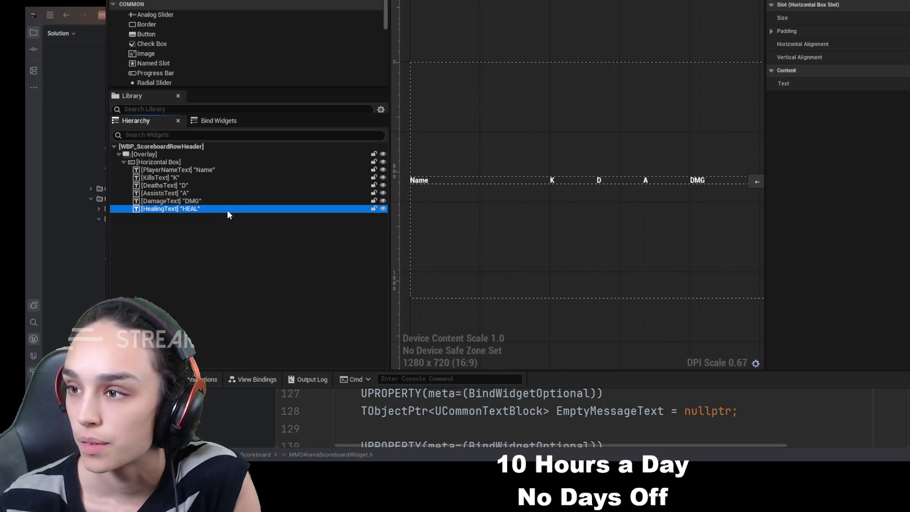
left_click(187, 208)
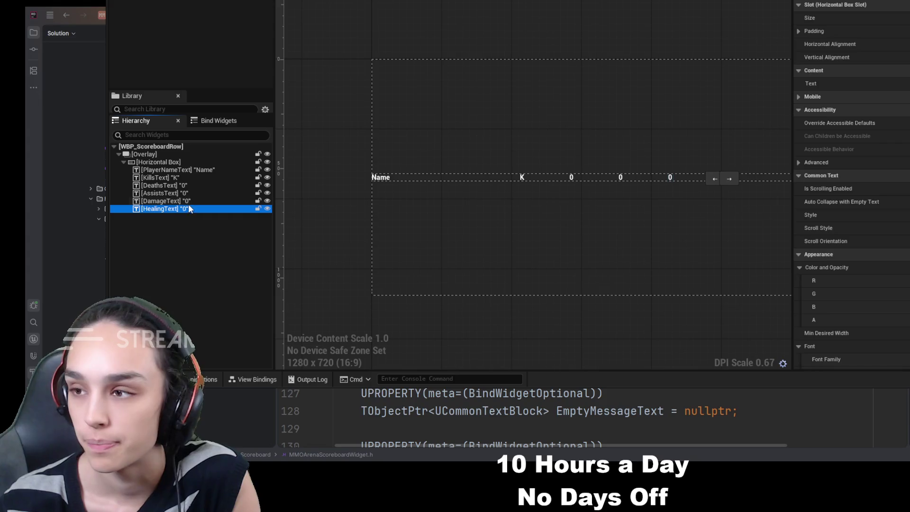
left_click(189, 203)
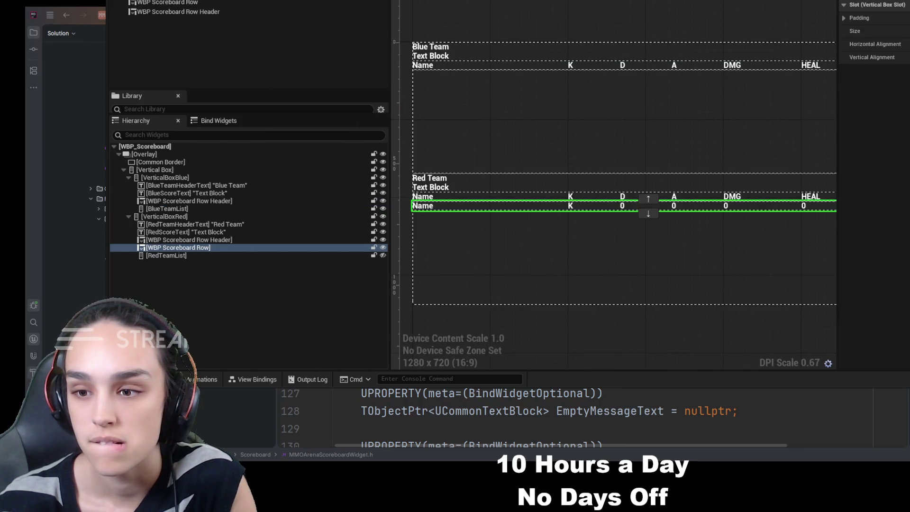
left_click_drag(691, 230, 637, 223)
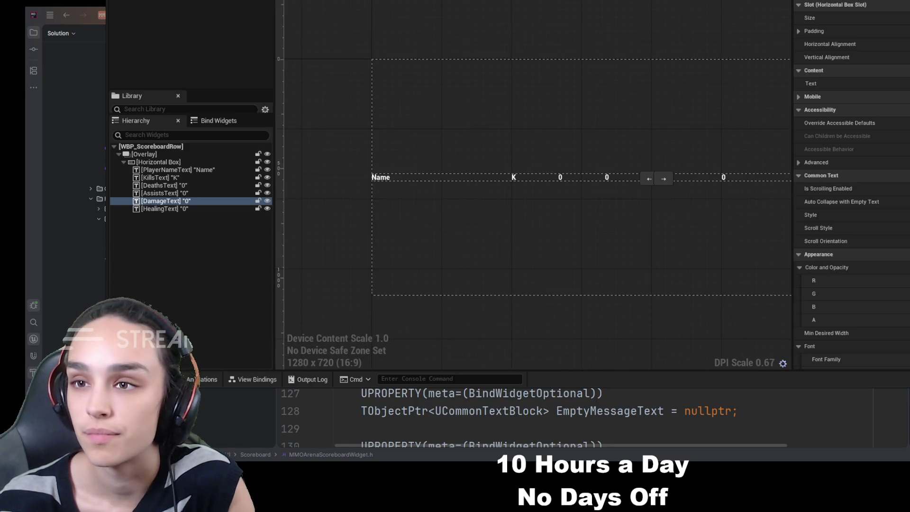
left_click(184, 176)
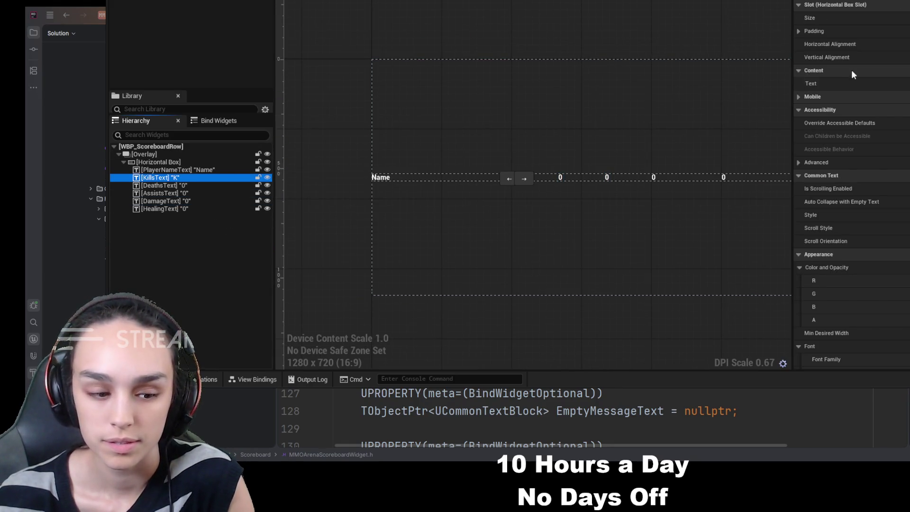
left_click(475, 163)
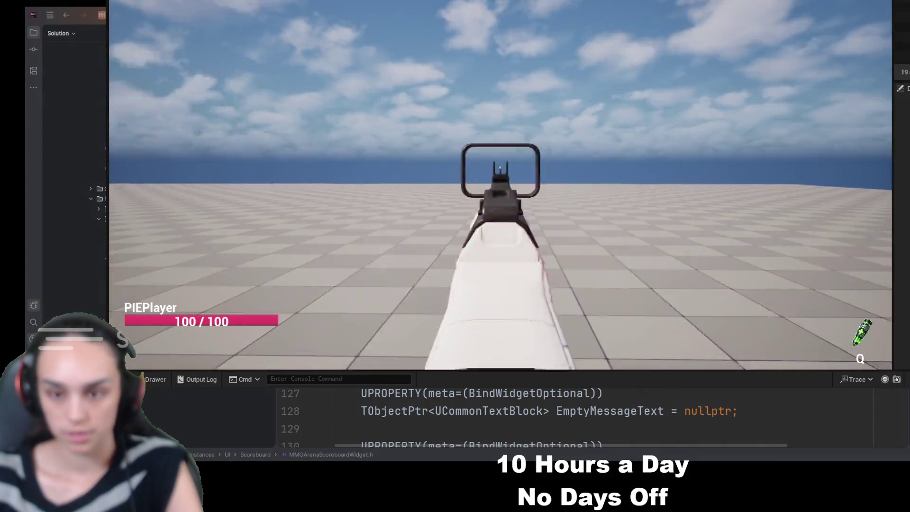
Show the in-game scoreboard, inspect the Red Team rows, then stop playing
key("Tab")
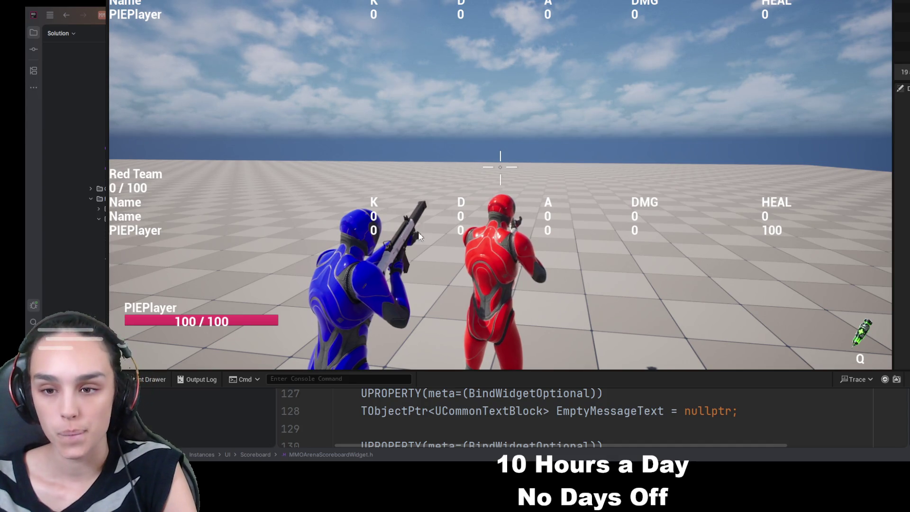
key("Escape")
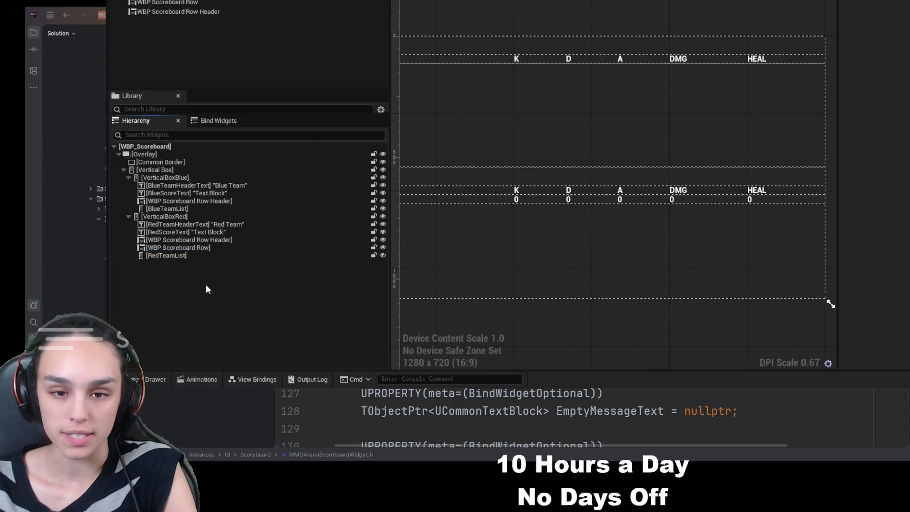
Delete the sample row under VerticalBoxRed, then play-test and view the scoreboard again
left_click(195, 248)
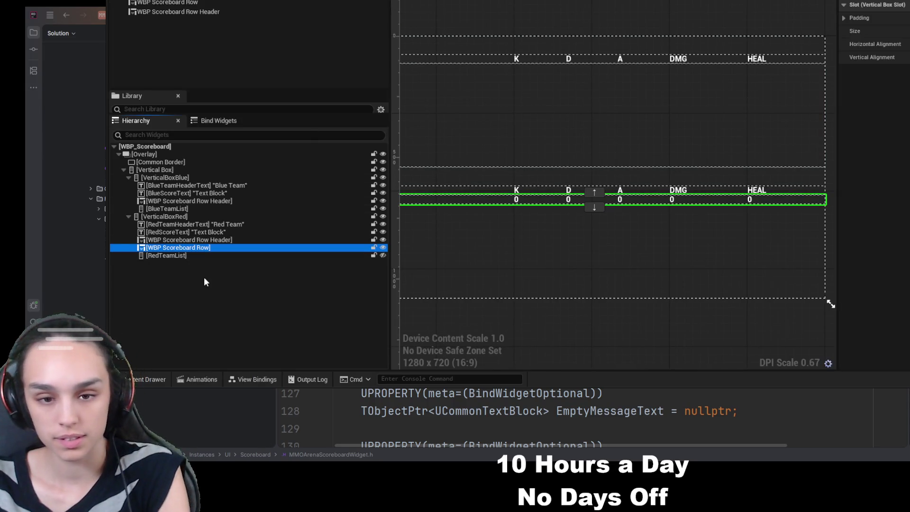
key("Delete")
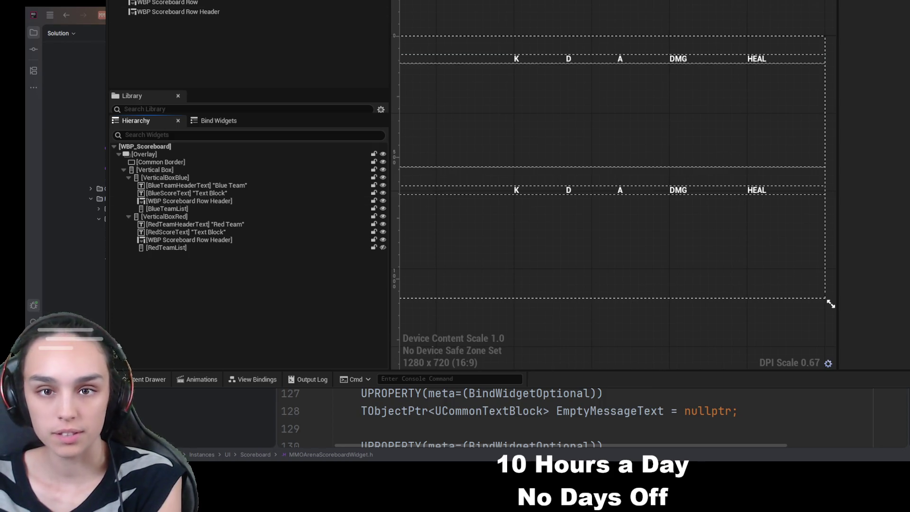
key("alt+p")
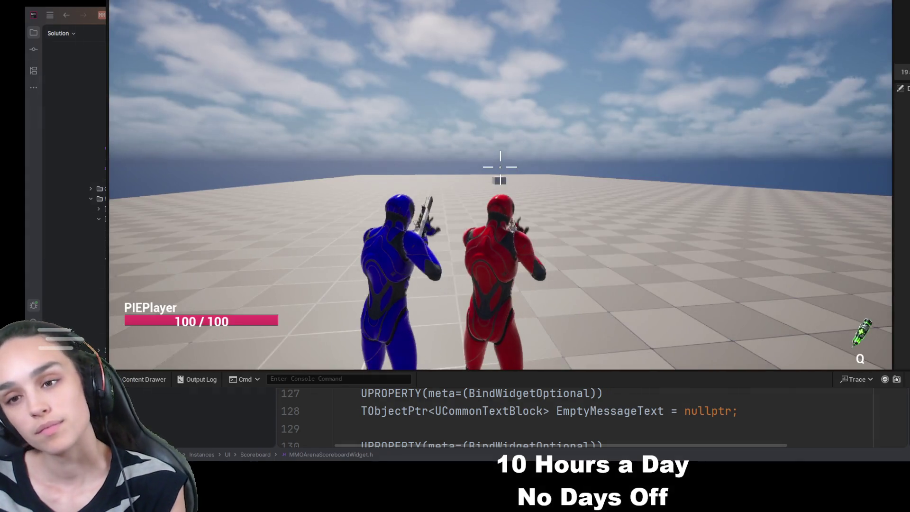
key("Tab")
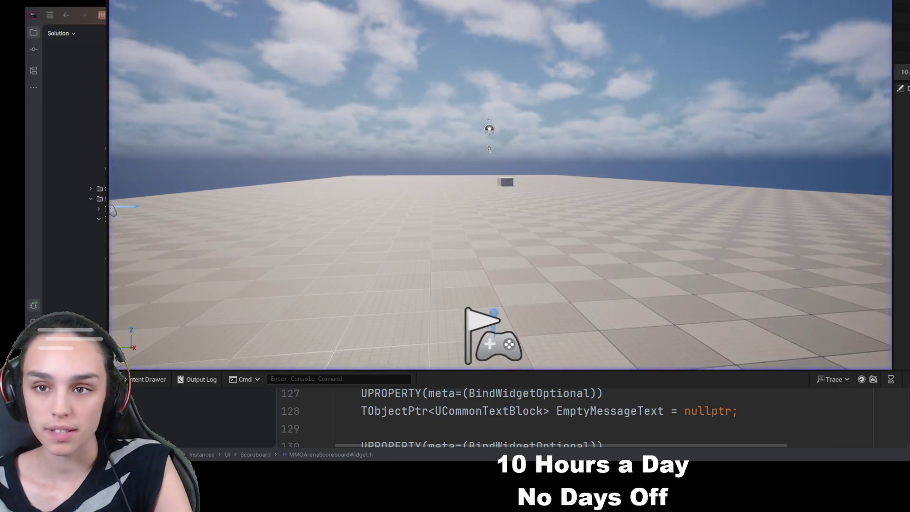
key("Escape")
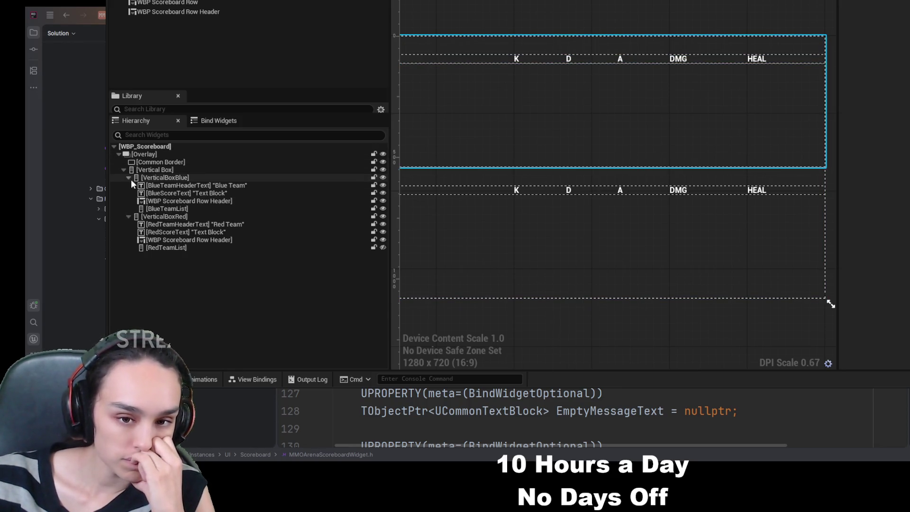
Add a Common Text reading SCOREBOARD and move it above VerticalBoxBlue
left_click_drag(716, 197, 750, 208)
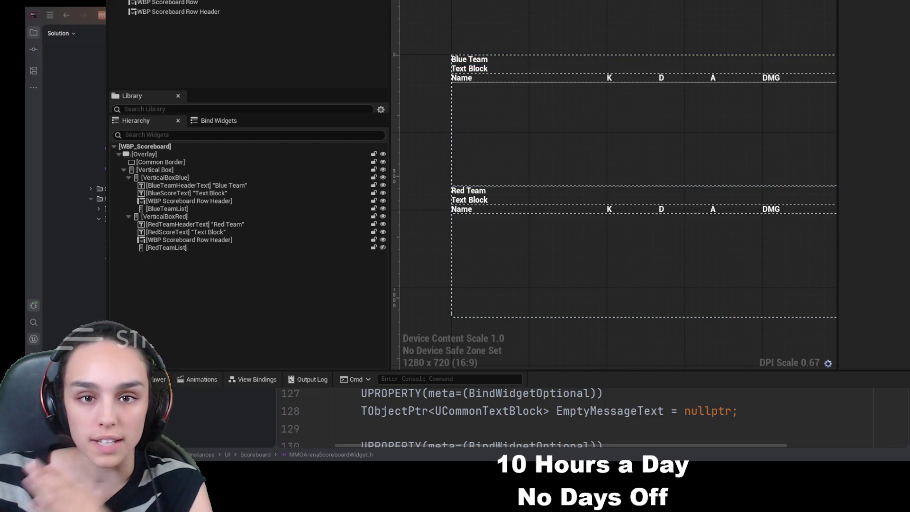
type("Common Te")
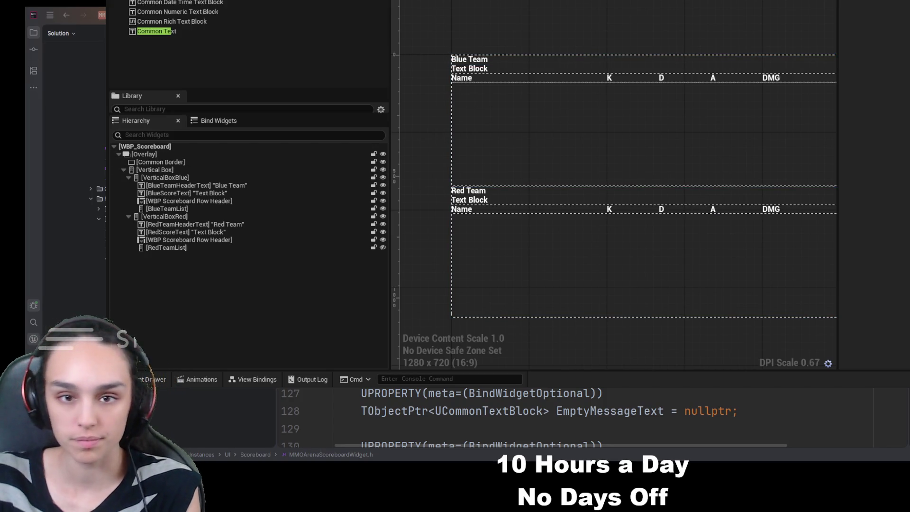
left_click_drag(177, 31, 179, 172)
left_click(168, 255)
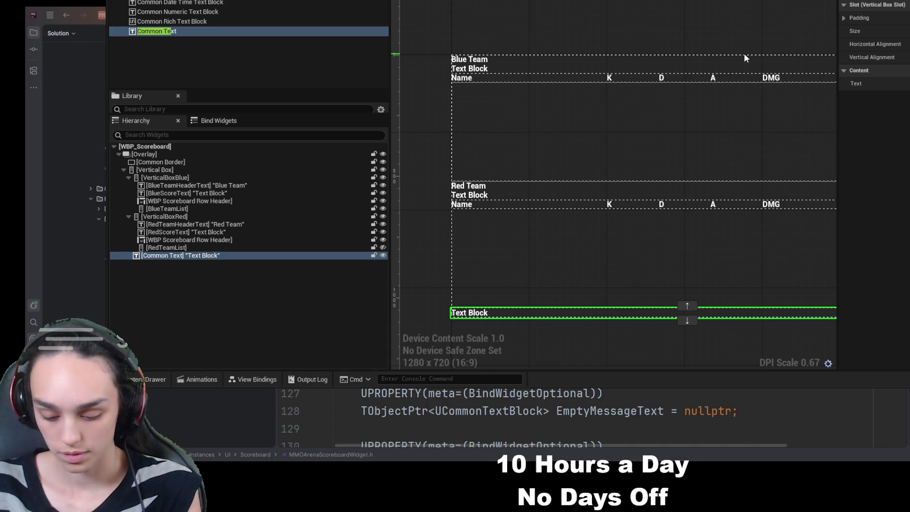
type("SCOREBOARD")
key("Return")
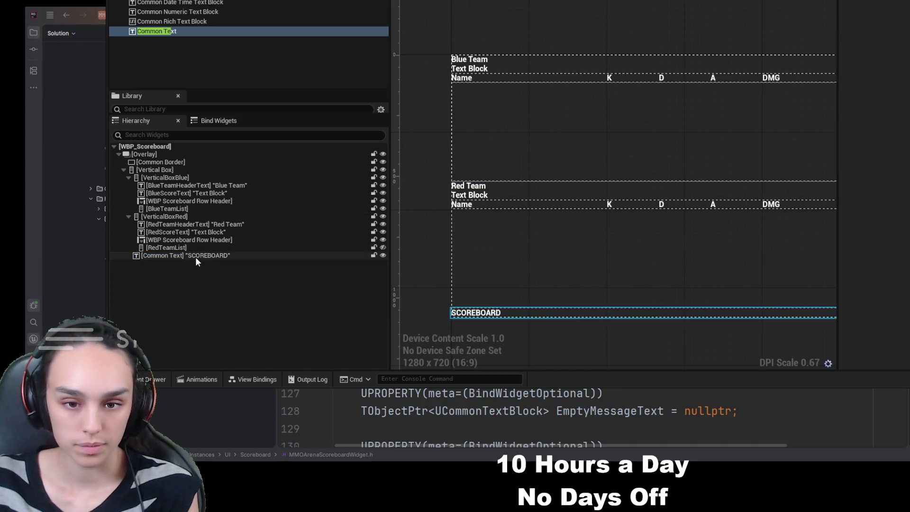
left_click(196, 257)
mouse_move(201, 236)
left_mouse_down()
mouse_move(194, 167)
mouse_move(186, 183)
left_mouse_up()
left_click(238, 297)
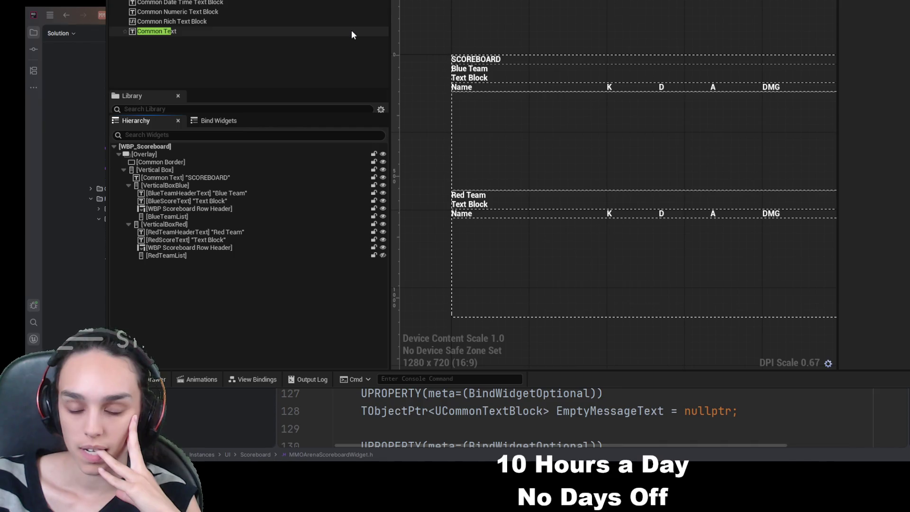
left_click(187, 170)
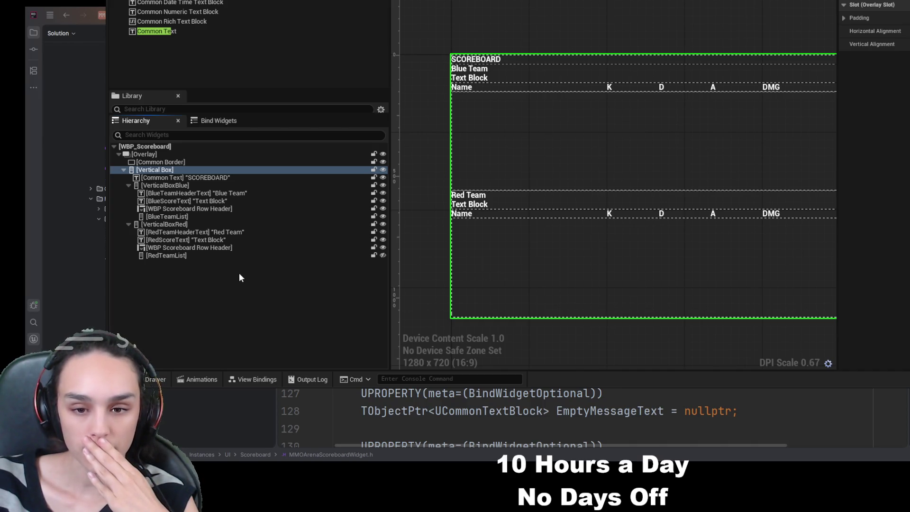
key("ctrl+z")
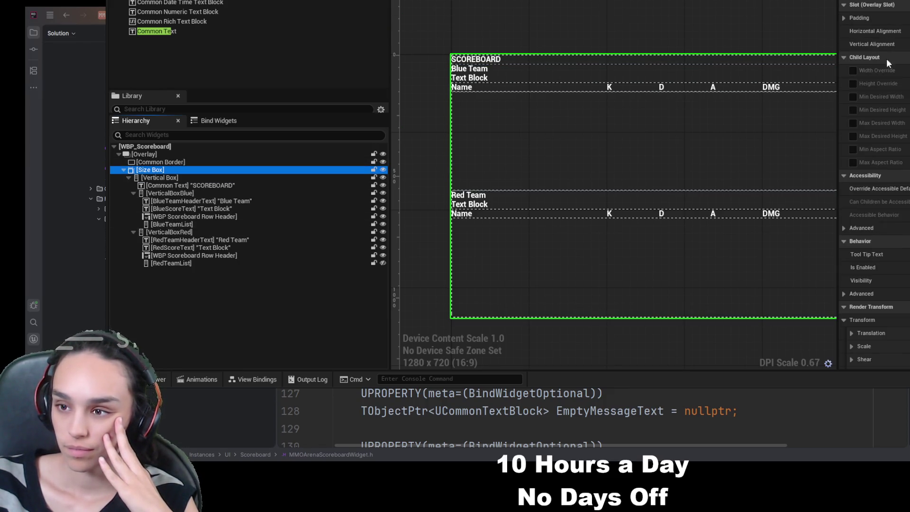
left_click(854, 70)
left_click(855, 83)
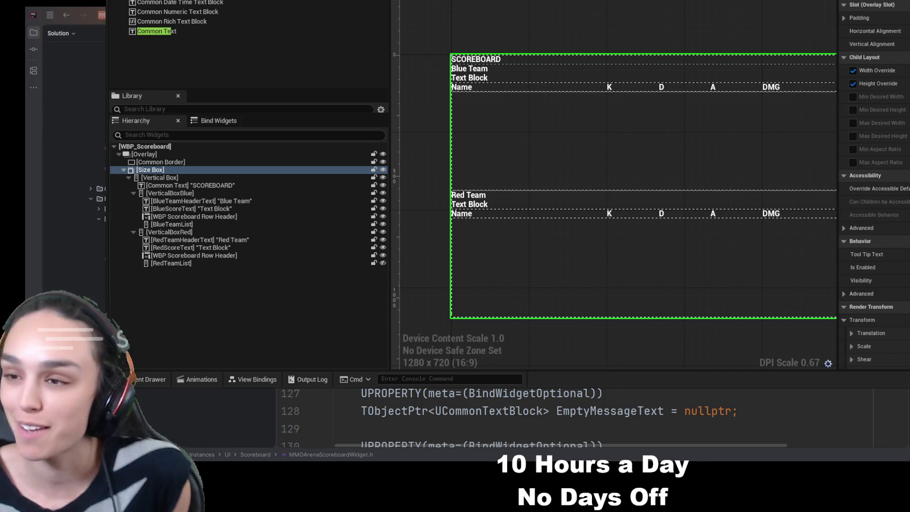
left_click_drag(715, 175, 693, 160)
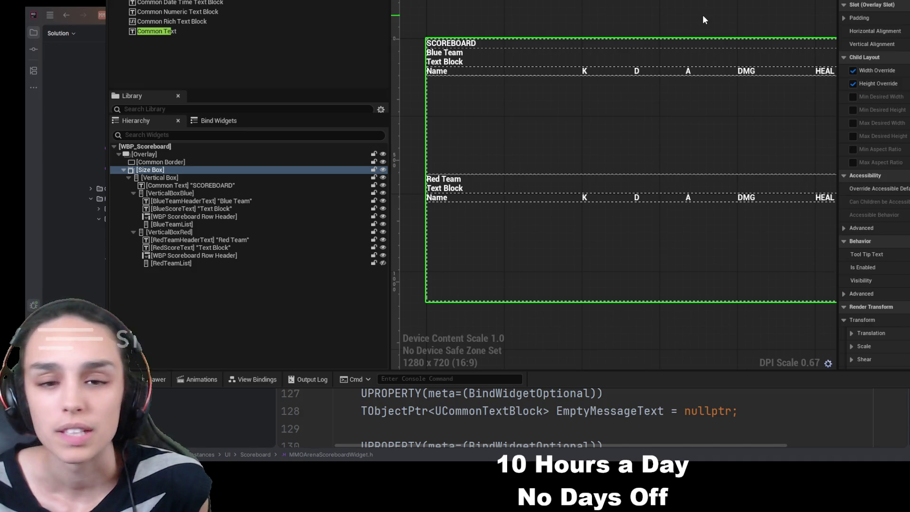
left_click(145, 179)
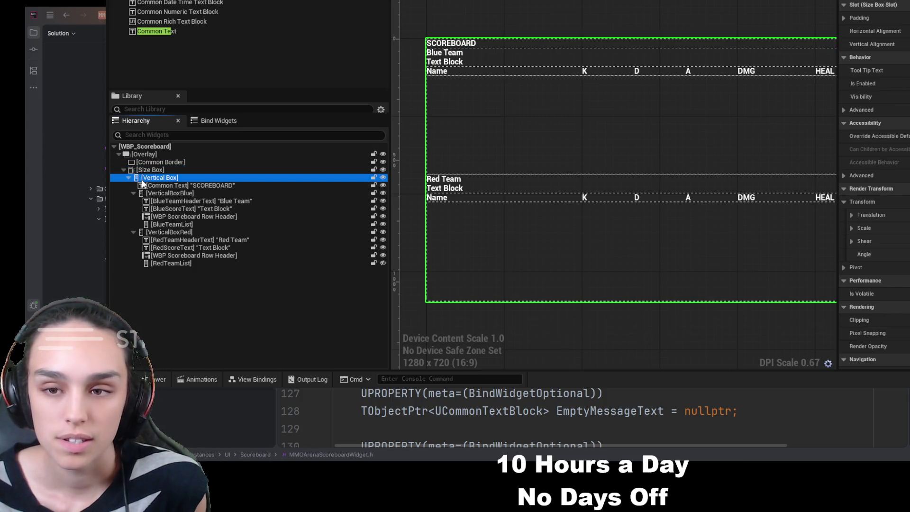
left_click(145, 171)
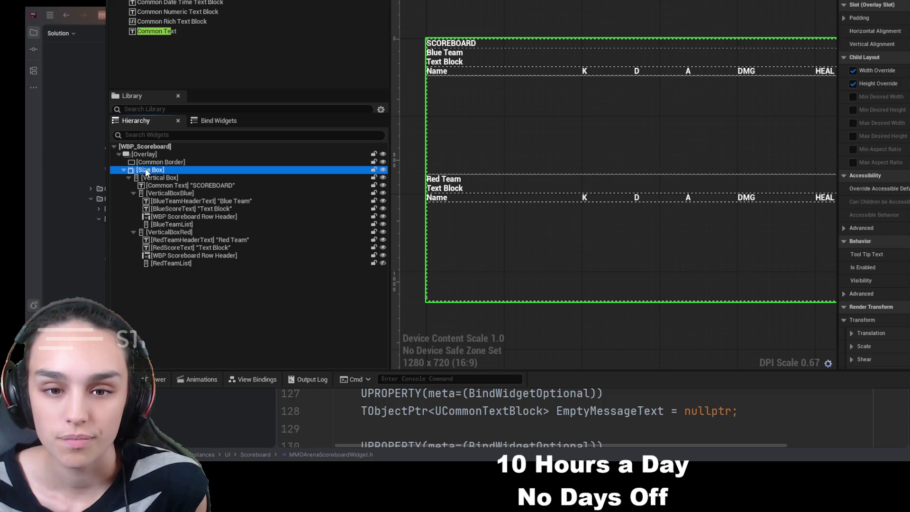
left_click(146, 163)
left_click(148, 170)
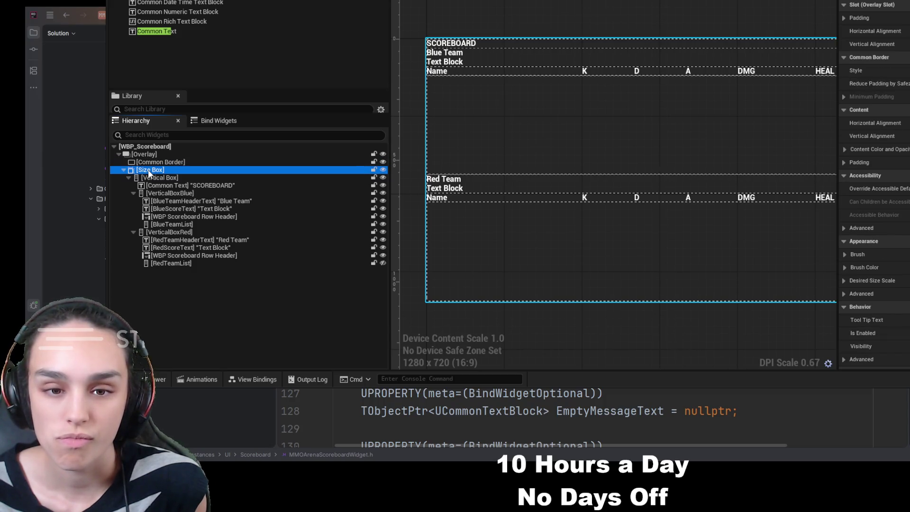
Drag the Size Box onto the Common Border in the Hierarchy
left_click(136, 163)
left_click(124, 170)
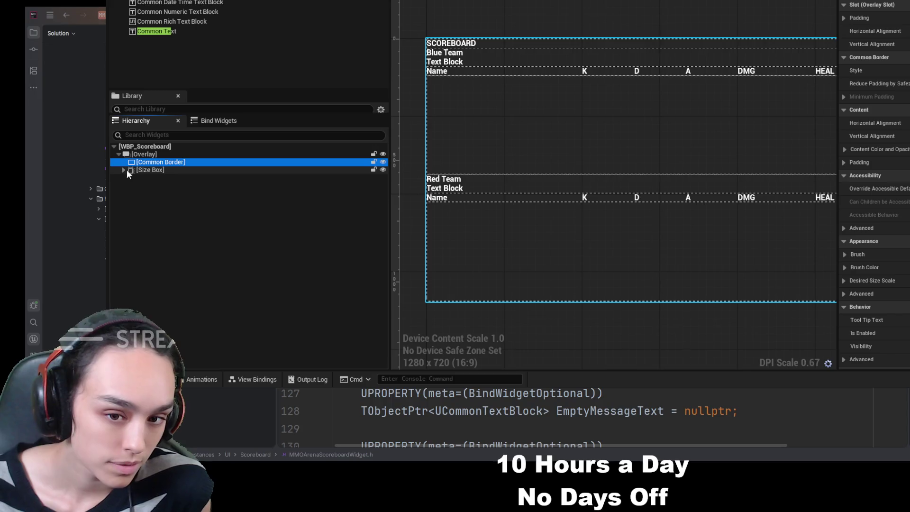
left_click(141, 176)
left_click(149, 172)
left_click_drag(168, 162, 168, 163)
left_click(131, 170)
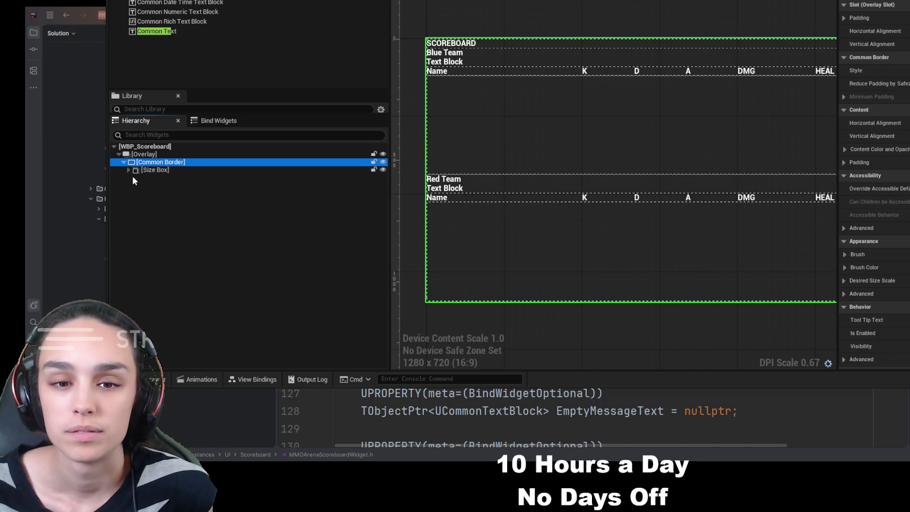
left_click(132, 175)
left_click(150, 163)
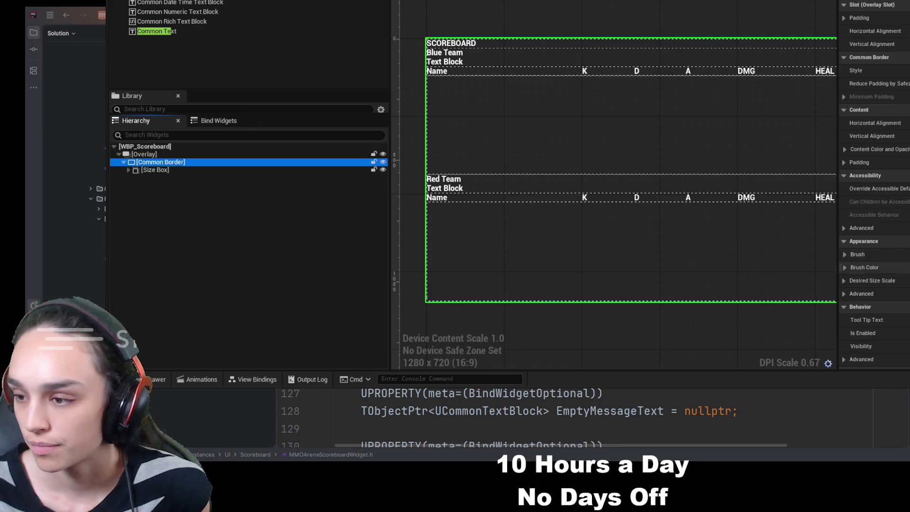
scroll(875, 190, "down", 5)
scroll(874, 190, "up", 5)
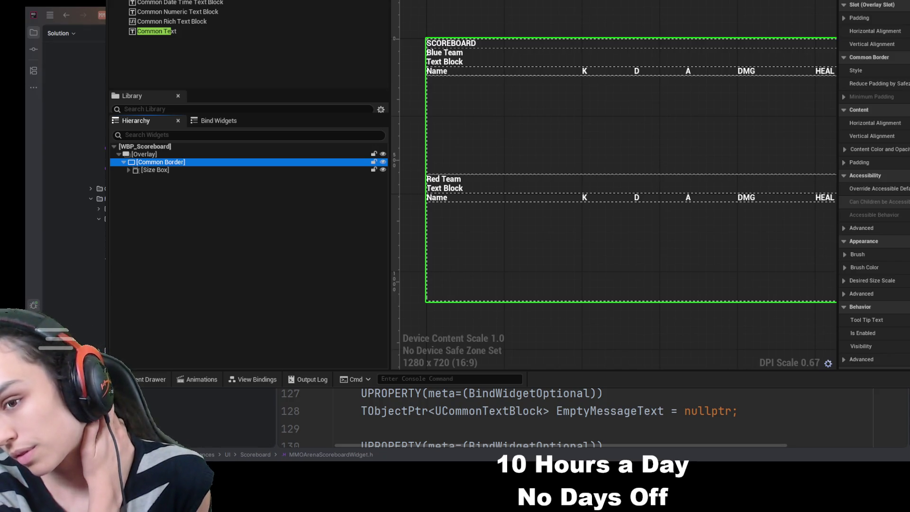
Set the Size Box's Border Slot horizontal and vertical alignment to Center
left_click(128, 170)
left_click(131, 178)
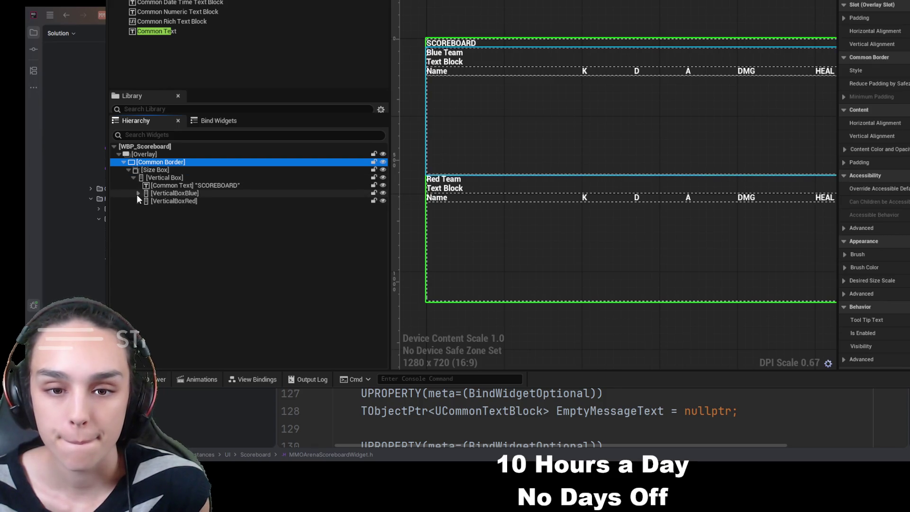
left_click(149, 194)
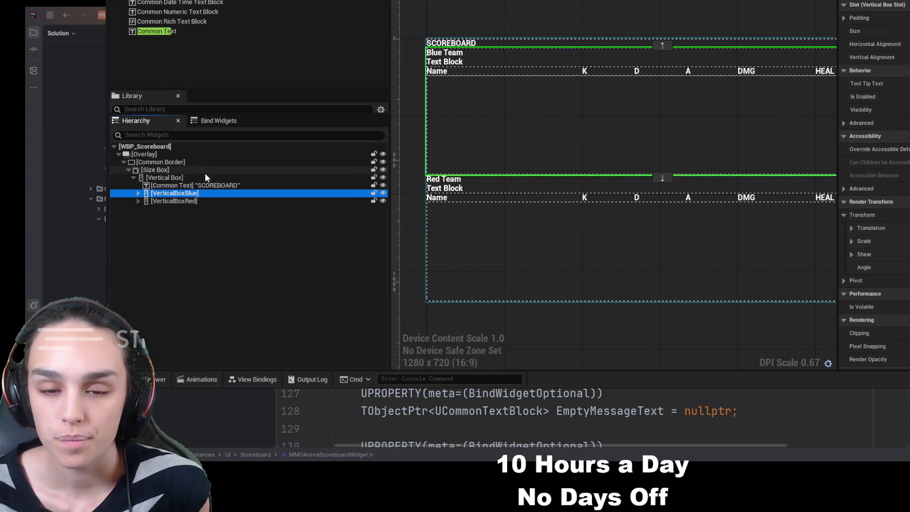
left_click(194, 201)
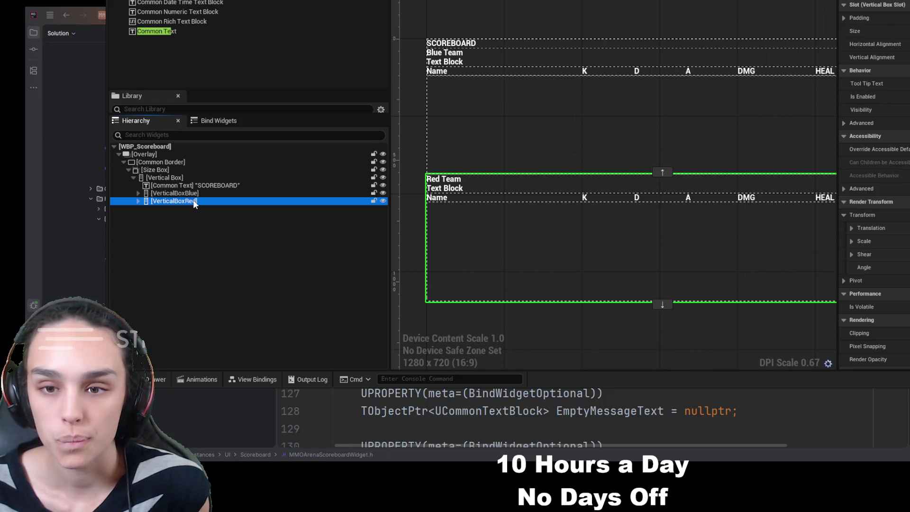
left_click(181, 170)
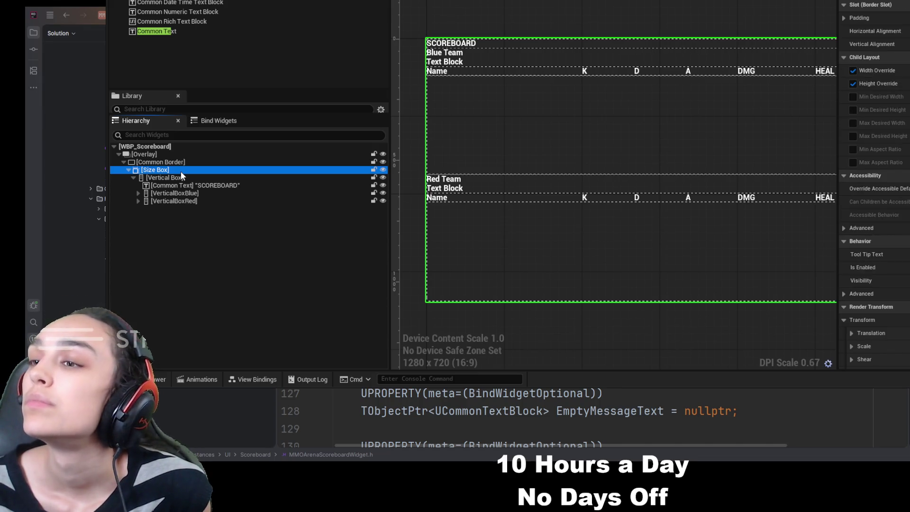
left_click(905, 31)
left_click(905, 44)
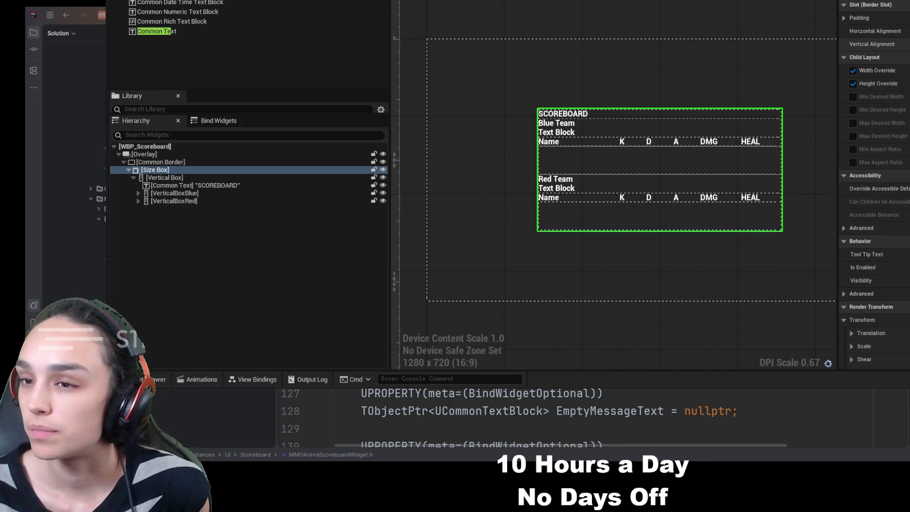
Set the SCOREBOARD text's Vertical Box Slot Horizontal Alignment to Center
left_click(133, 177, "shift")
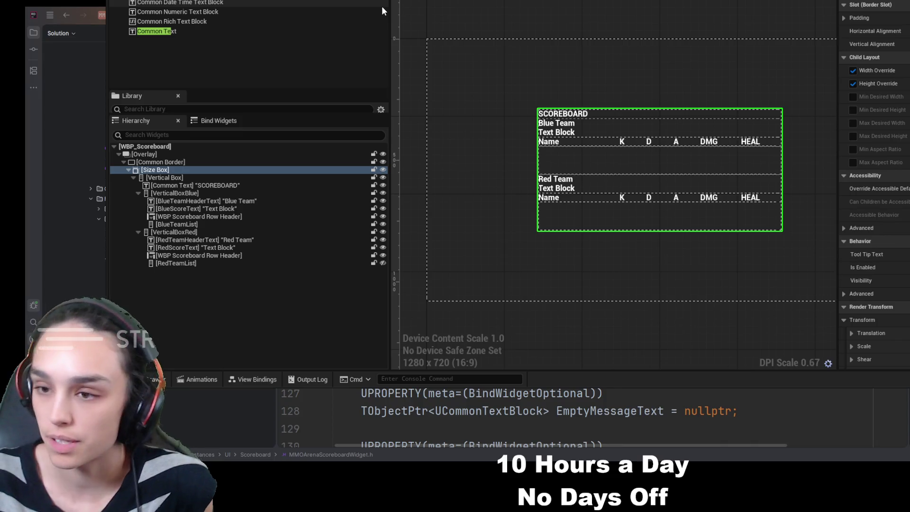
scroll(697, 90, "up", 2)
mouse_move(718, 84)
left_mouse_down()
mouse_move(659, 60)
mouse_move(691, 48)
left_mouse_up()
scroll(692, 48, "down", 1)
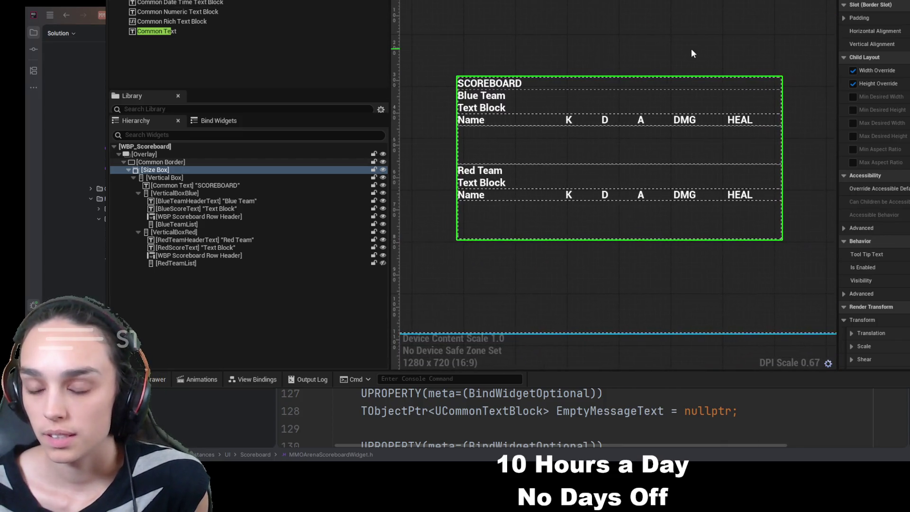
left_click(161, 163)
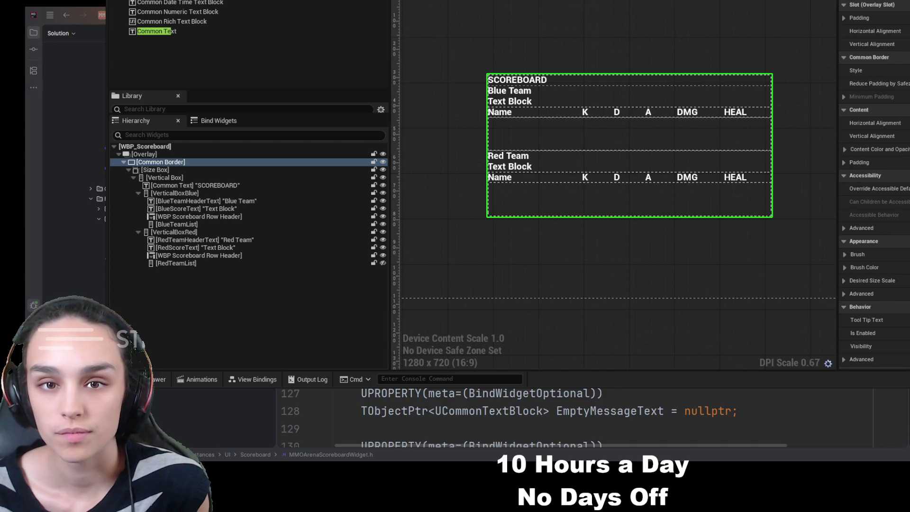
left_click(184, 169)
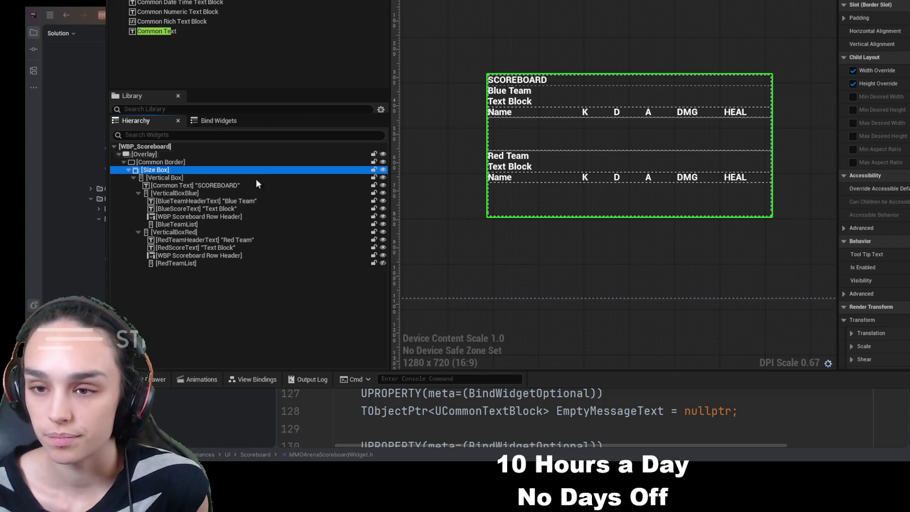
left_click(164, 162)
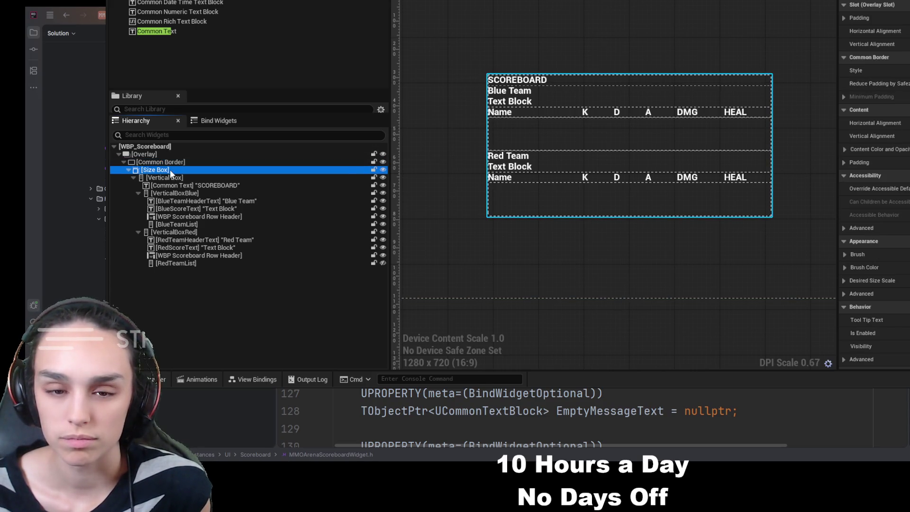
left_click(187, 185)
left_click(901, 44)
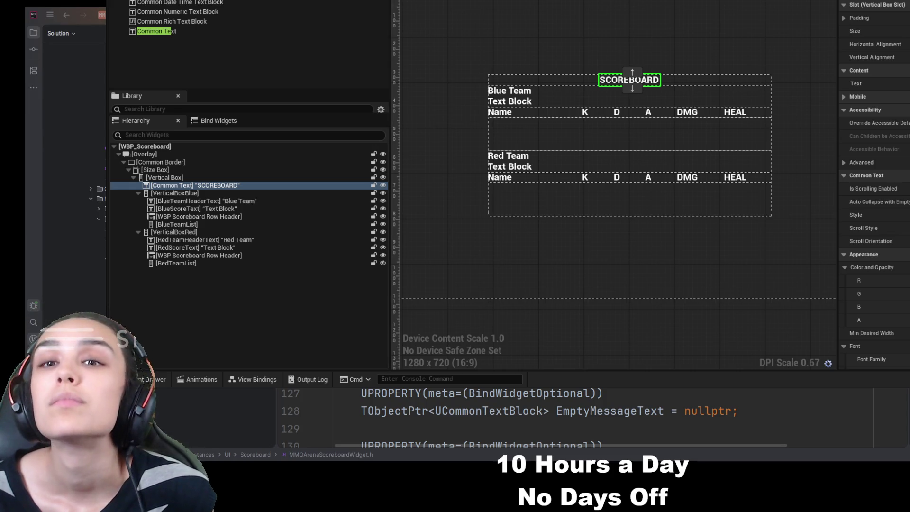
left_click(186, 207)
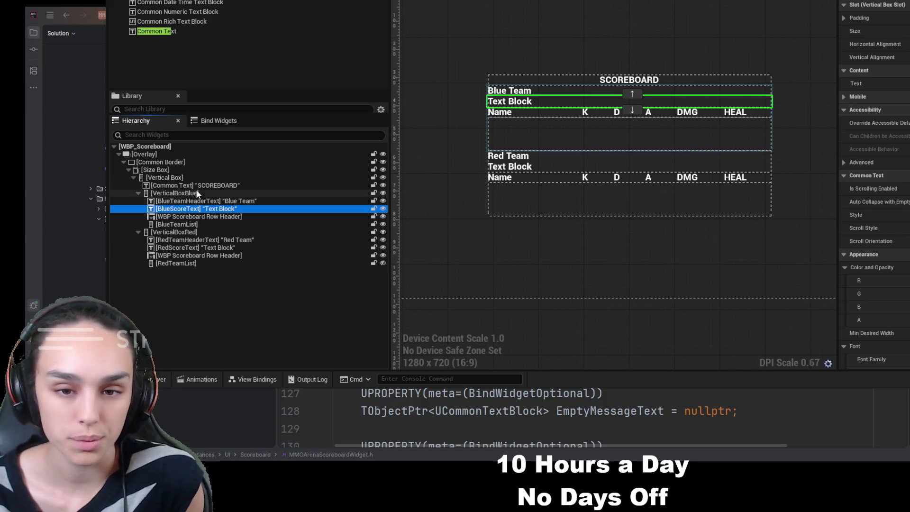
left_click(199, 163)
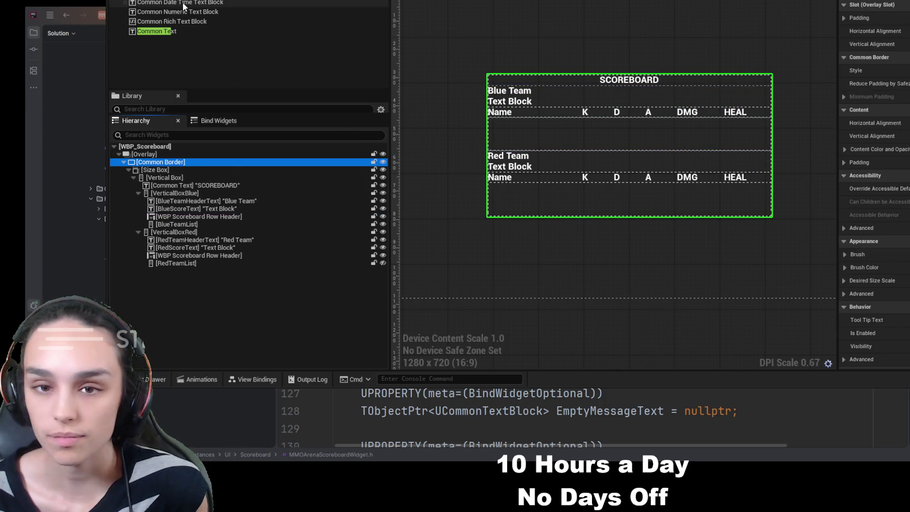
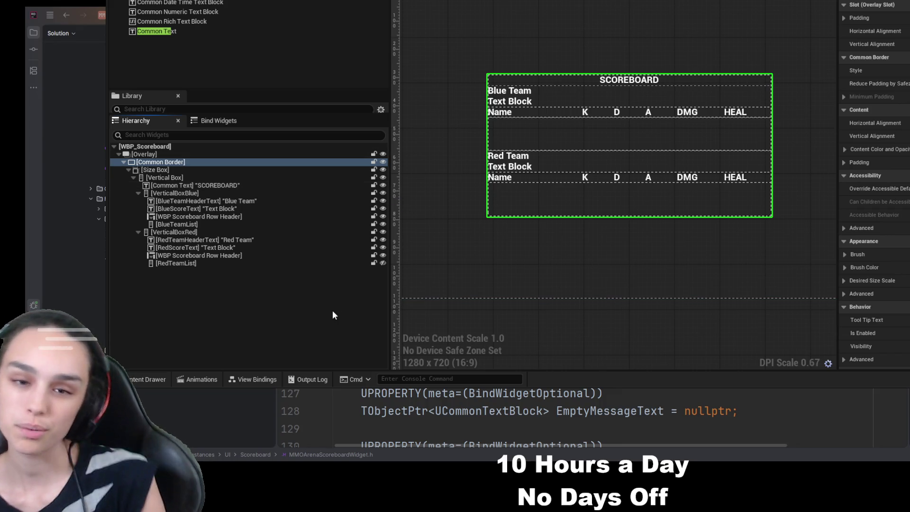
Add a plain Border from the Palette search and move it above the Common Border
left_click(323, 301)
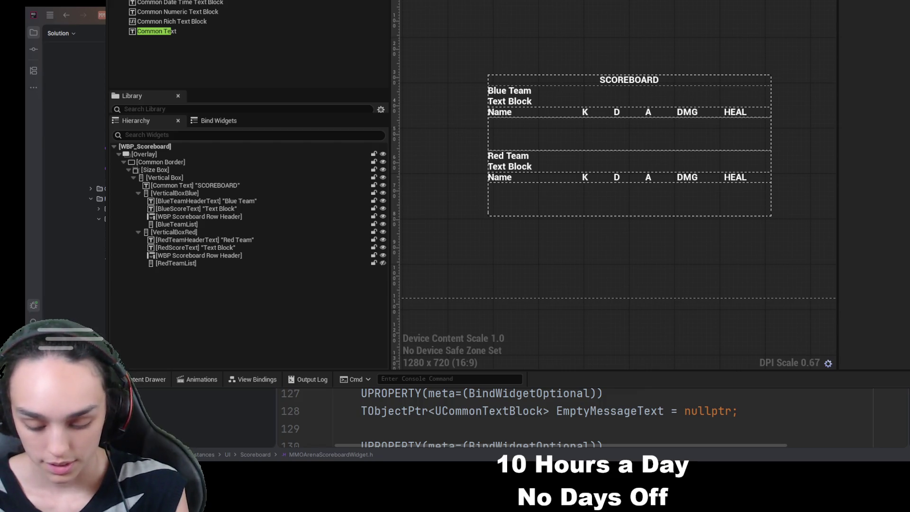
type("Border")
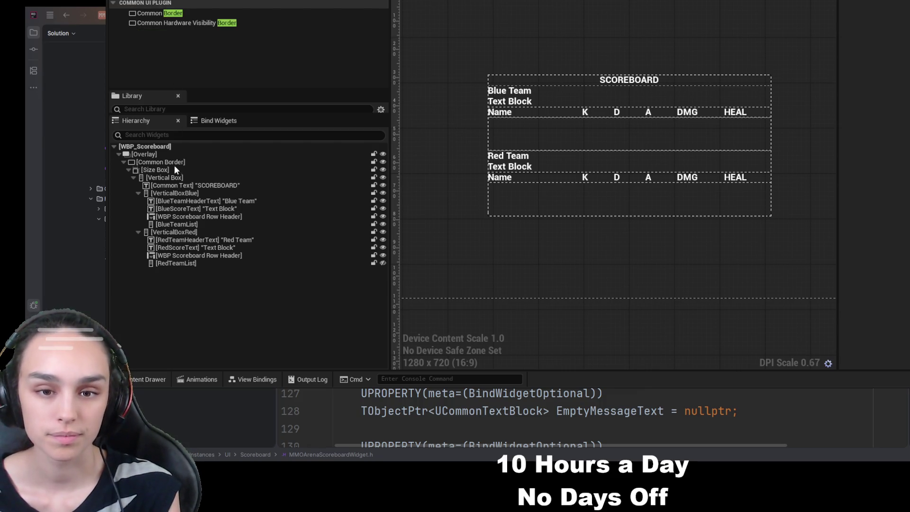
left_click_drag(180, 161, 181, 164)
left_click(162, 268)
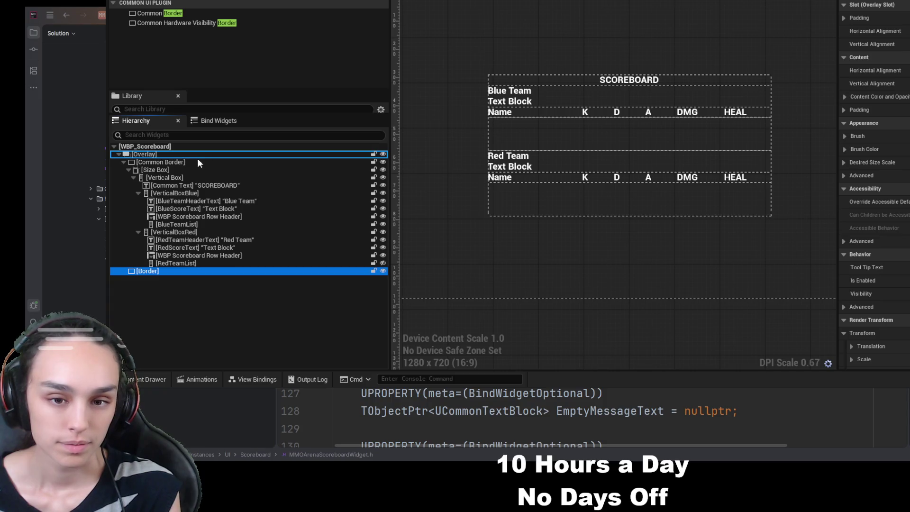
left_click_drag(154, 269, 159, 162)
Select the Size Box down through RedTeamList, then clear the multi-widget selection
left_click(162, 170)
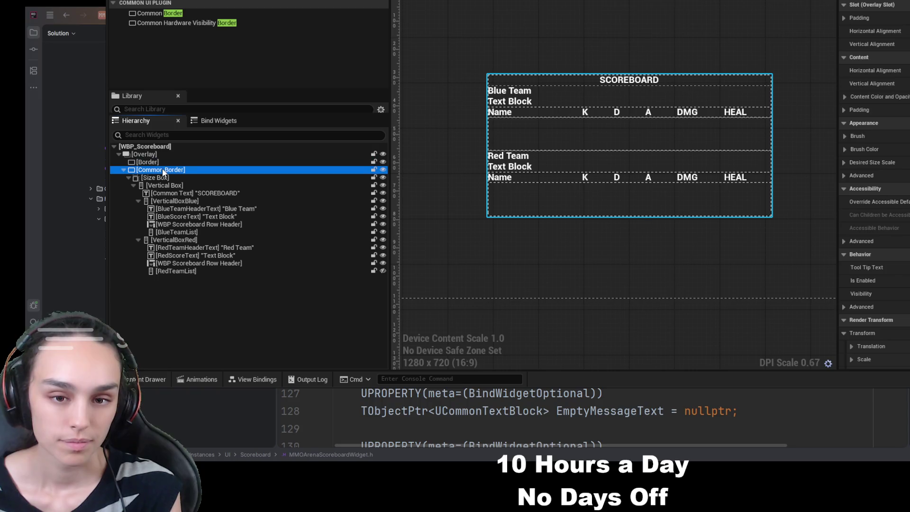
left_click(157, 178)
left_click(193, 271, "shift")
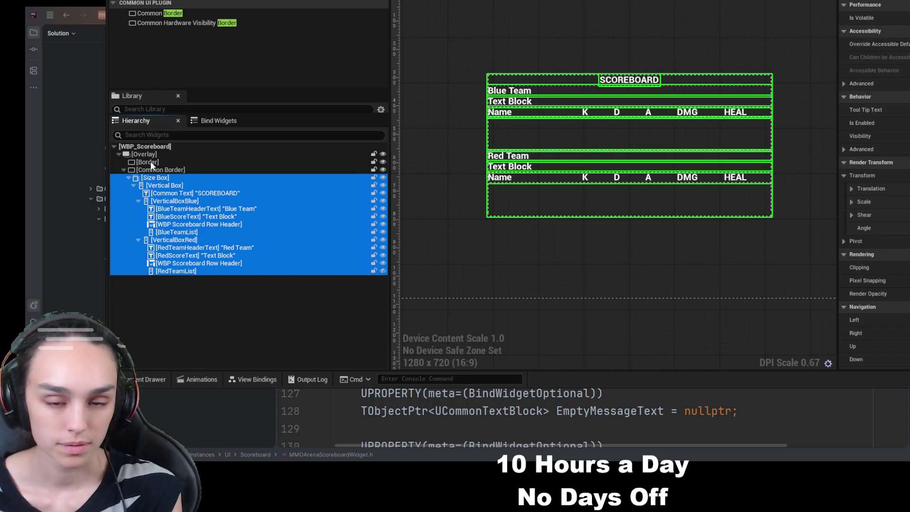
left_click(195, 307)
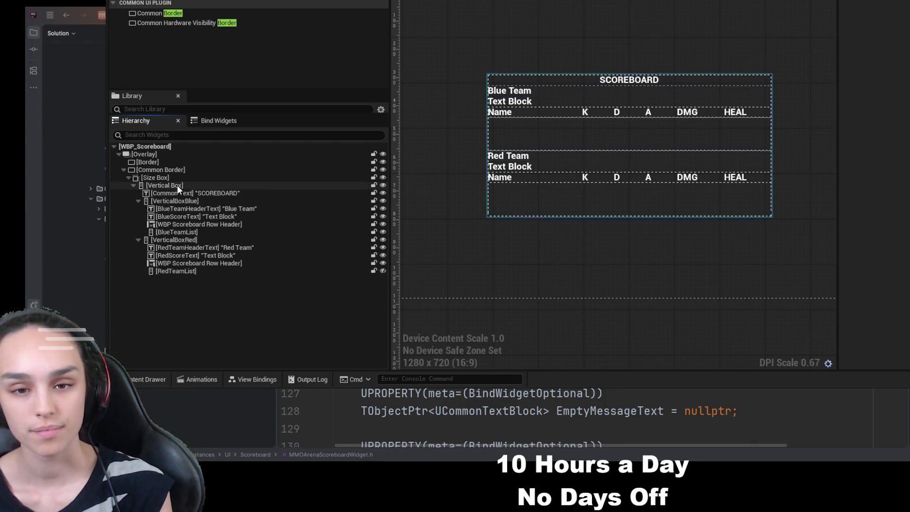
Move the standalone Border to the end of the Overlay's children
left_click(178, 170)
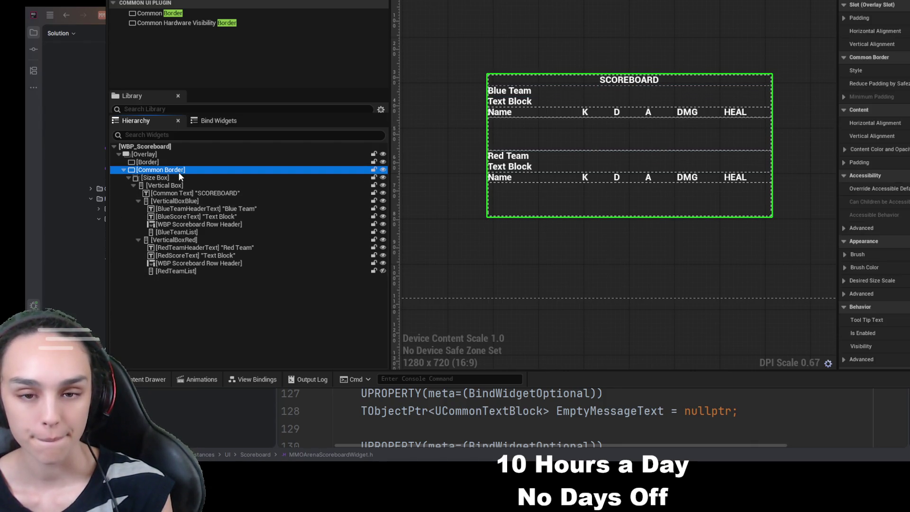
left_click(175, 162)
left_click_drag(178, 177, 178, 173)
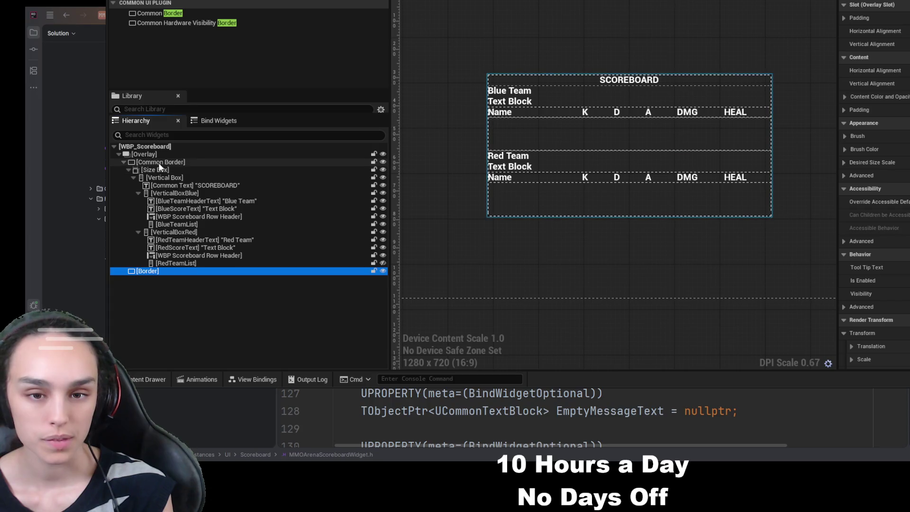
Swap the Common Border for a standard Border and delete the leftover empty Border
left_click(161, 164)
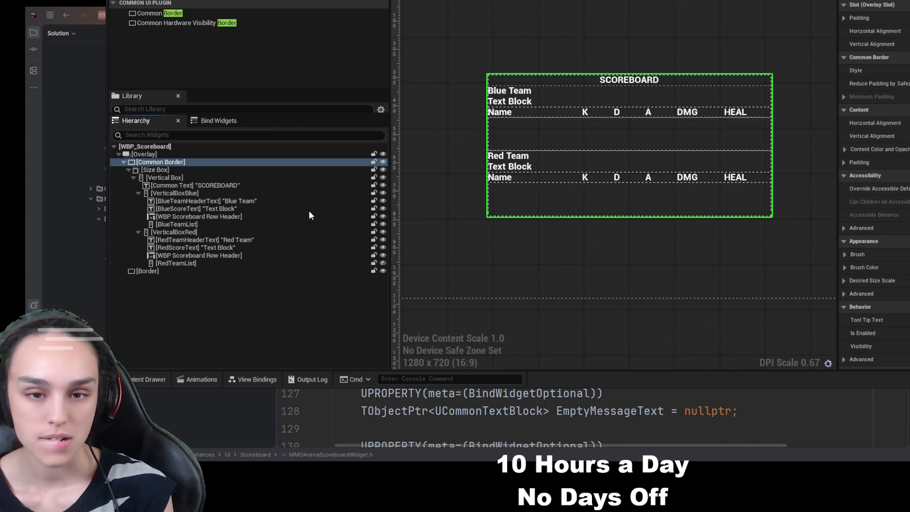
key("ctrl+z")
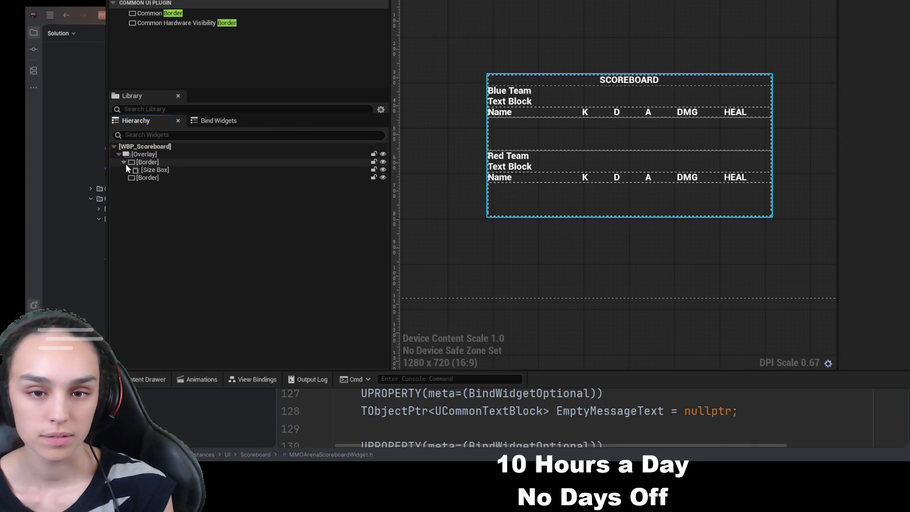
left_click(130, 170)
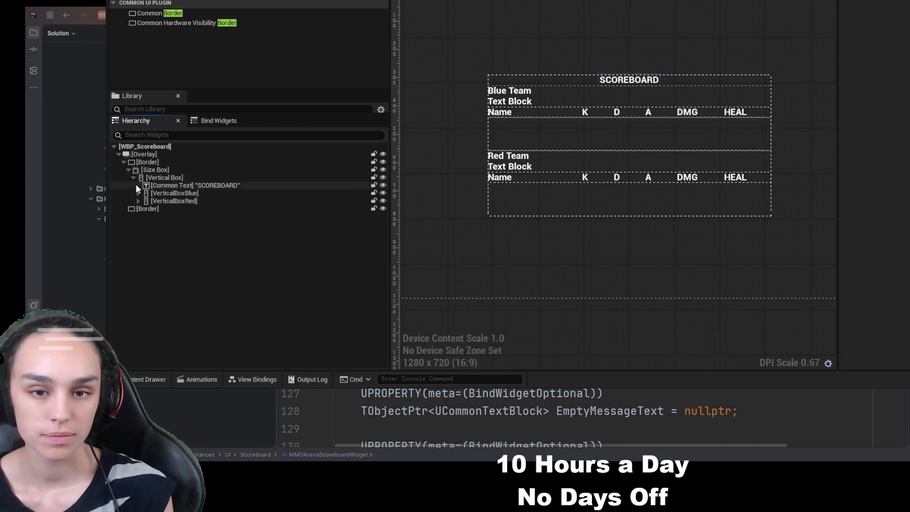
left_click(149, 207)
key("Delete")
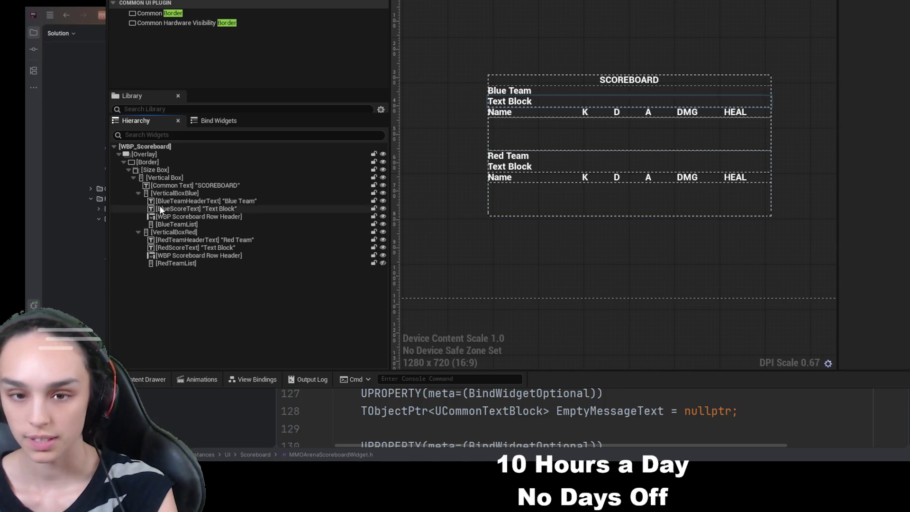
left_click(168, 161)
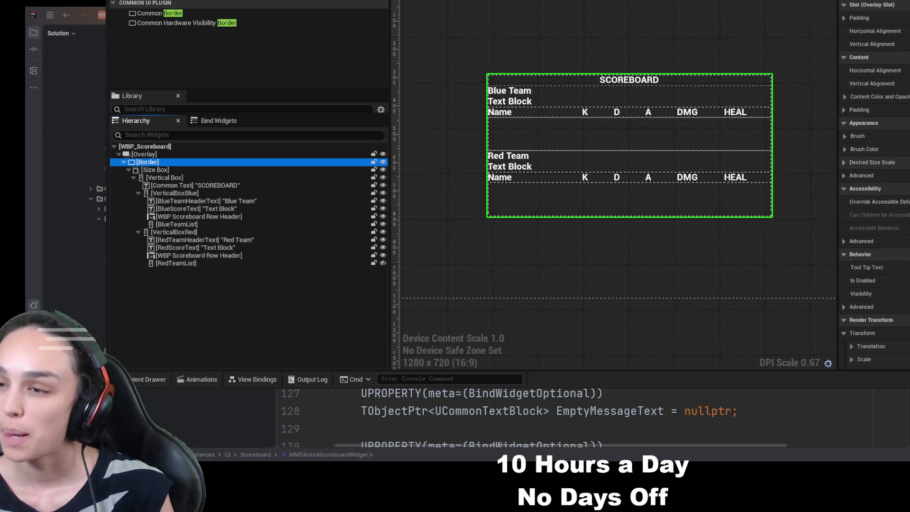
Reselect the Border and expand its brush settings in Details for the purple tint
left_click(845, 97)
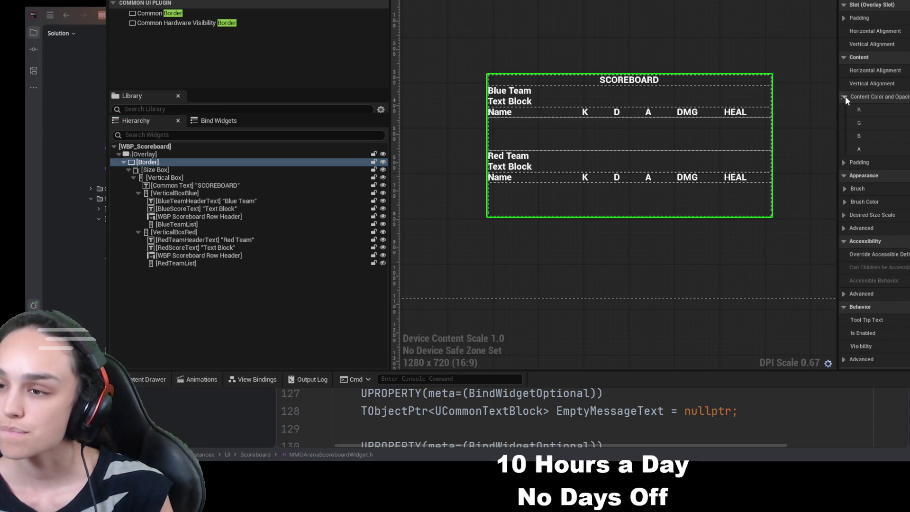
left_click(844, 97)
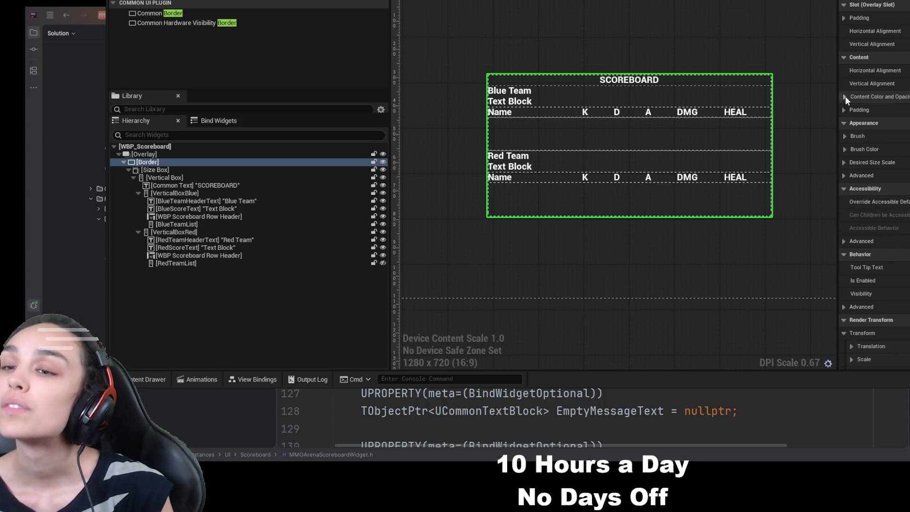
scroll(873, 161, "down", 3)
scroll(873, 160, "up", 3)
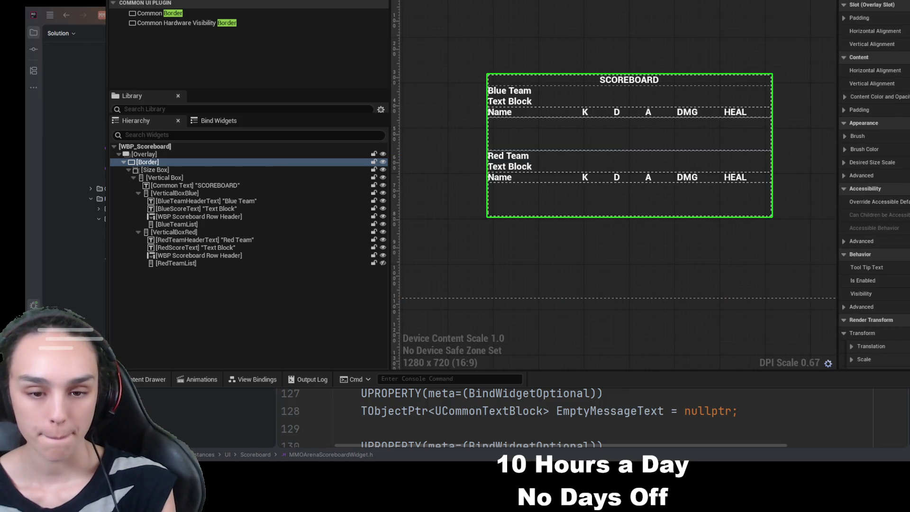
left_click(147, 162)
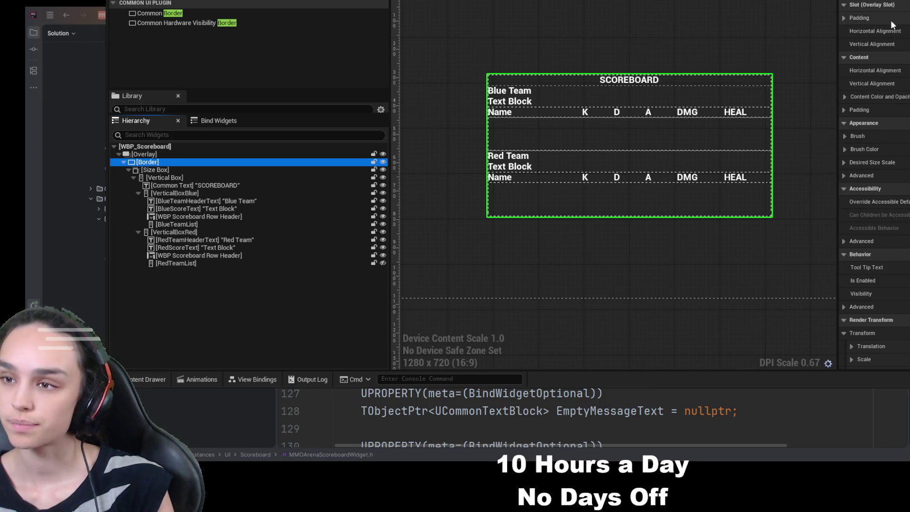
scroll(891, 195, "down", 5)
scroll(892, 193, "down", 3)
scroll(891, 89, "up", 7)
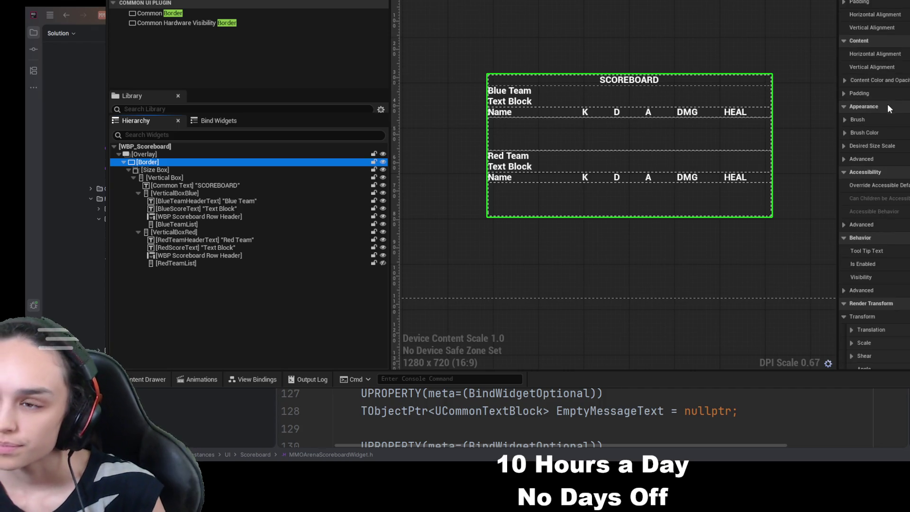
left_click(845, 119)
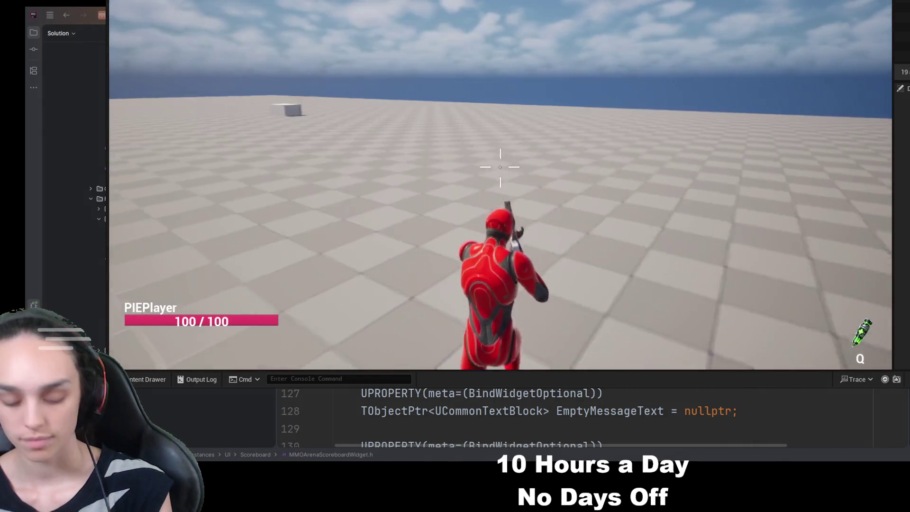
Toggle the scoreboard in-game with Tab and shoot the blue opponent to check the stats
key("Tab")
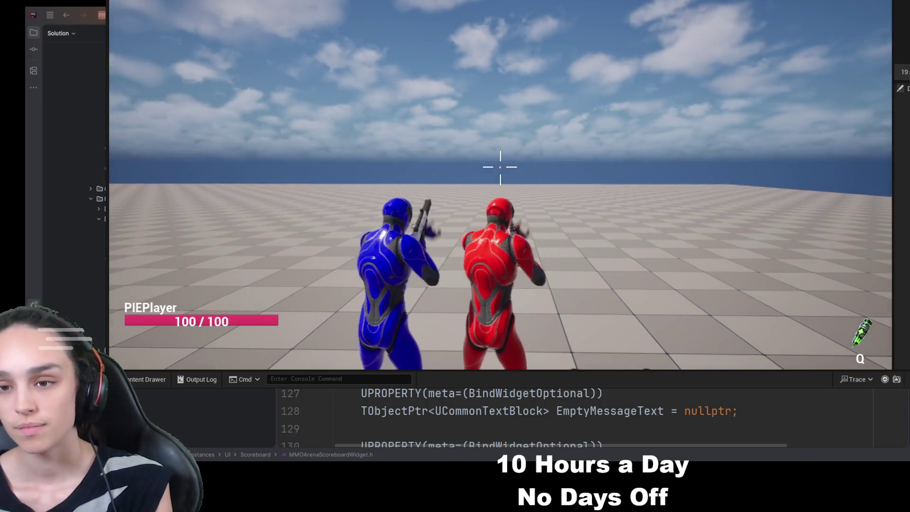
key("Tab")
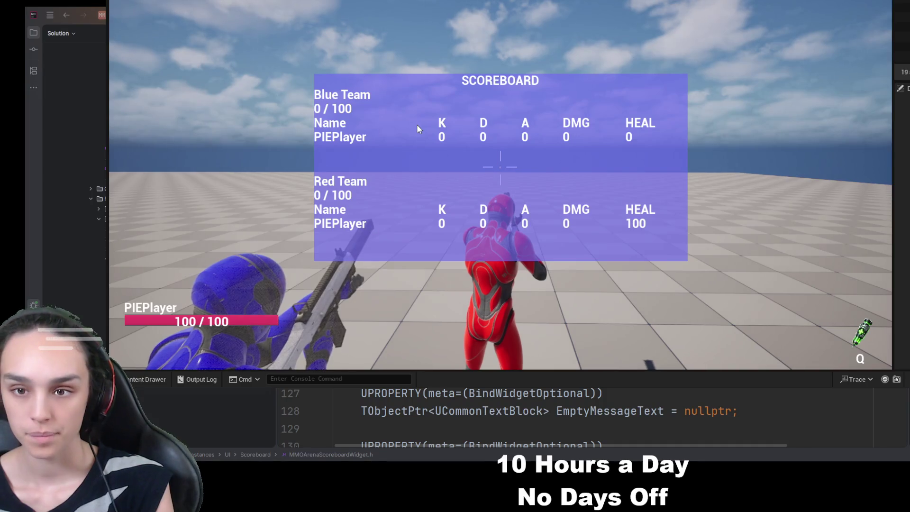
key("Tab")
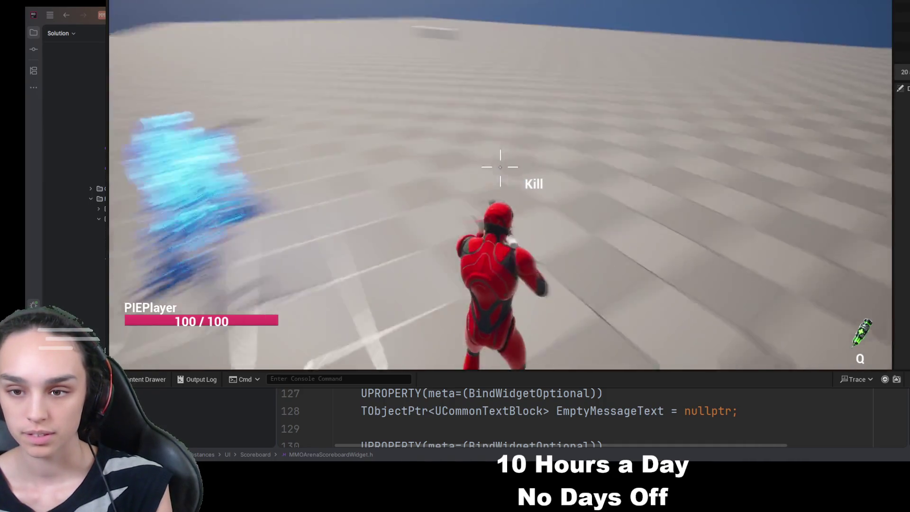
key("Tab")
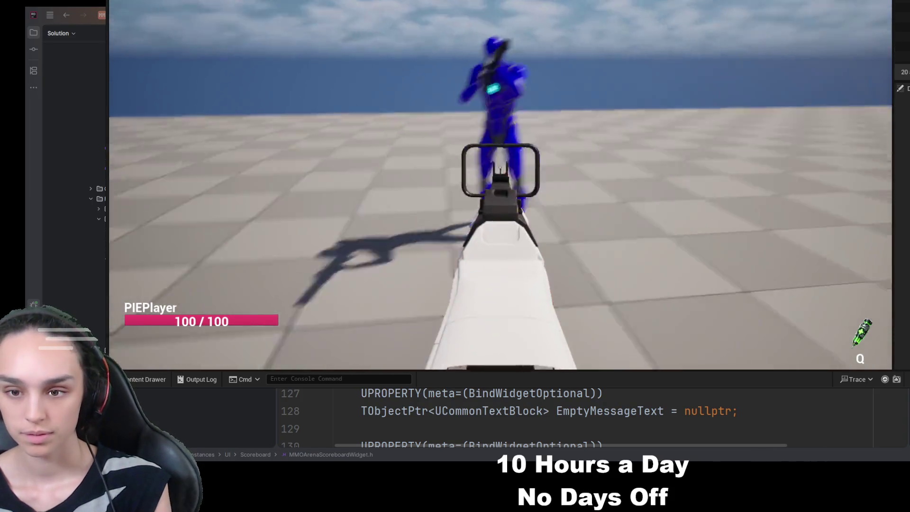
left_click(501, 171)
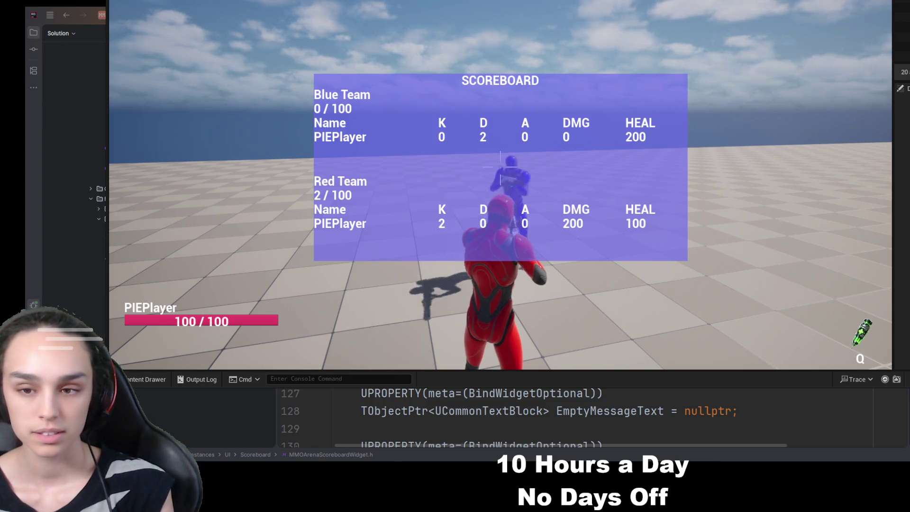
key("Tab")
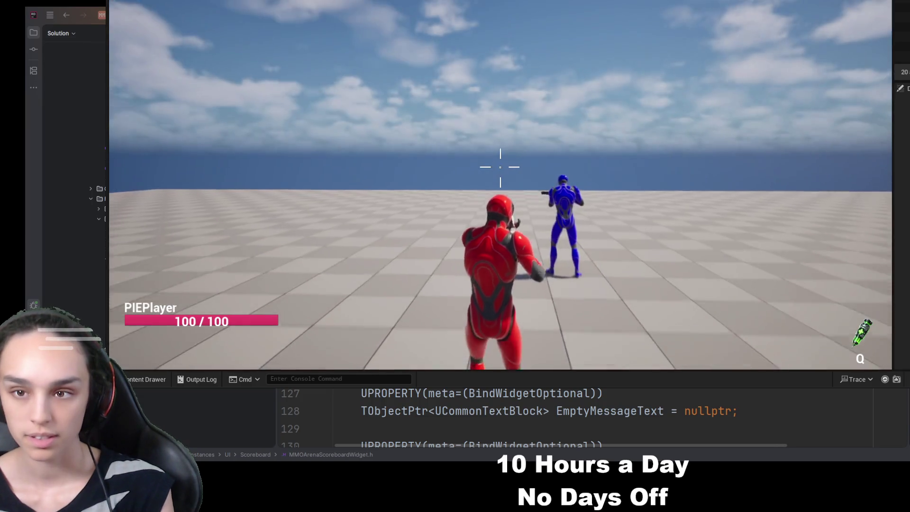
Crouch, aim and fire at the blue opponent, then end the Play-In-Editor session
key("c")
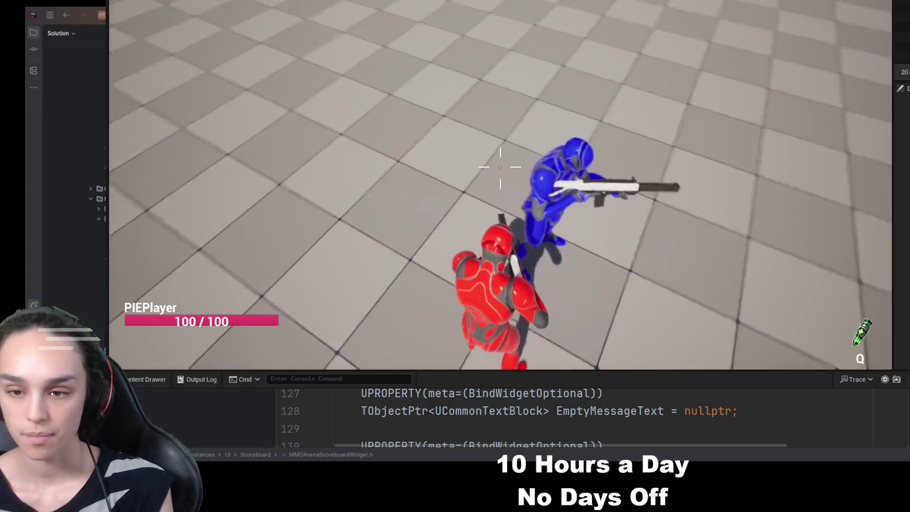
left_click(500, 167)
key("c")
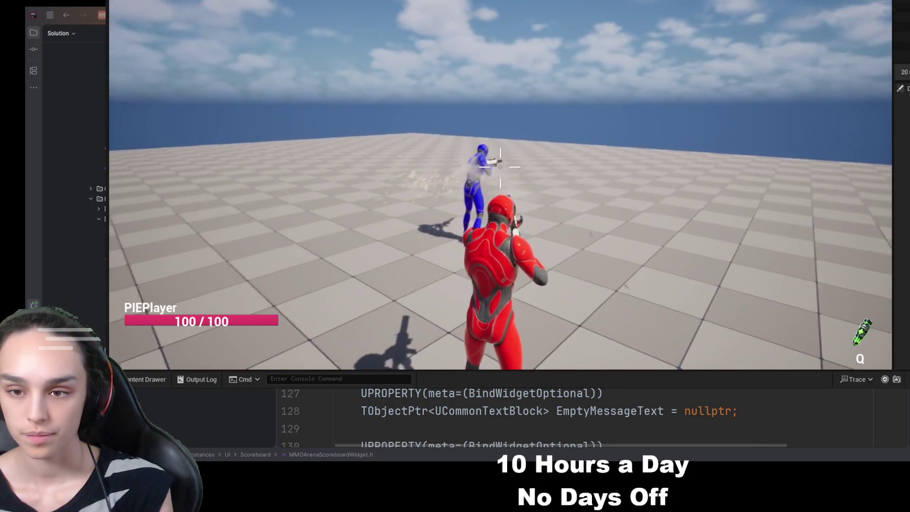
right_click(500, 167)
left_click(500, 166)
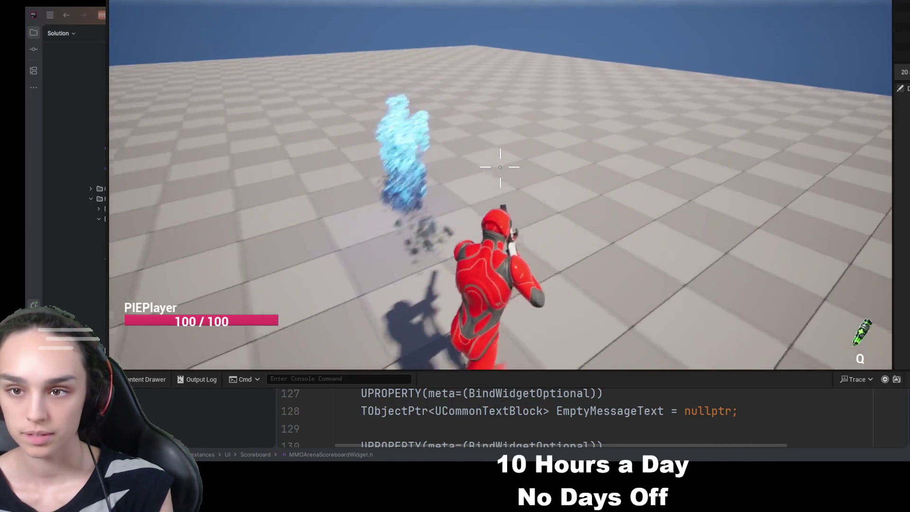
key("w")
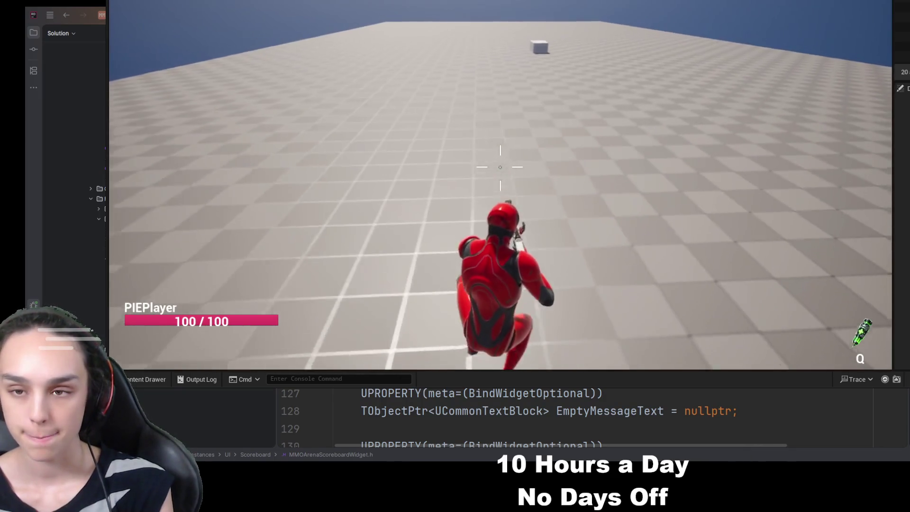
key("c")
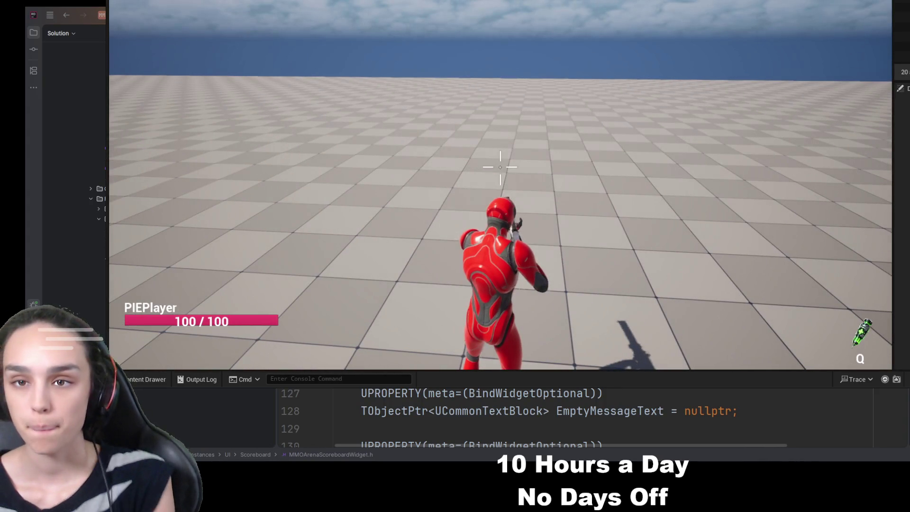
key("Escape")
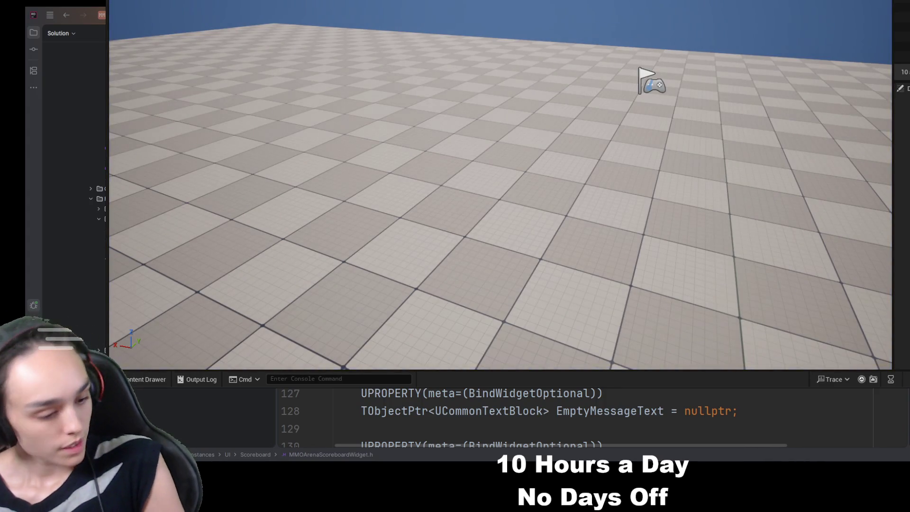